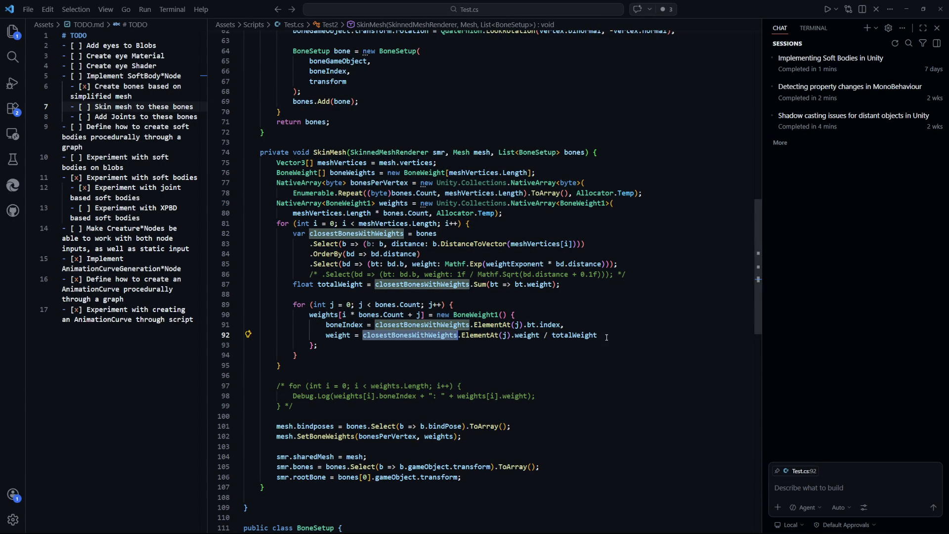
Step: Highlight the weight normalisation expression on line 92 of Test.cs, then return to Unity
mouse_move(597, 335)
left_mouse_down()
mouse_move(316, 346)
mouse_move(326, 339)
left_mouse_up()
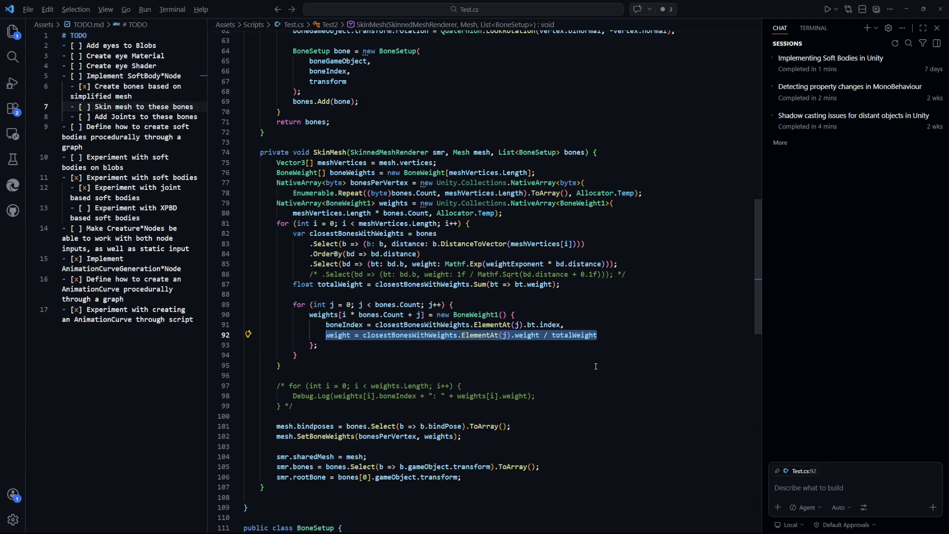
key("alt+Tab")
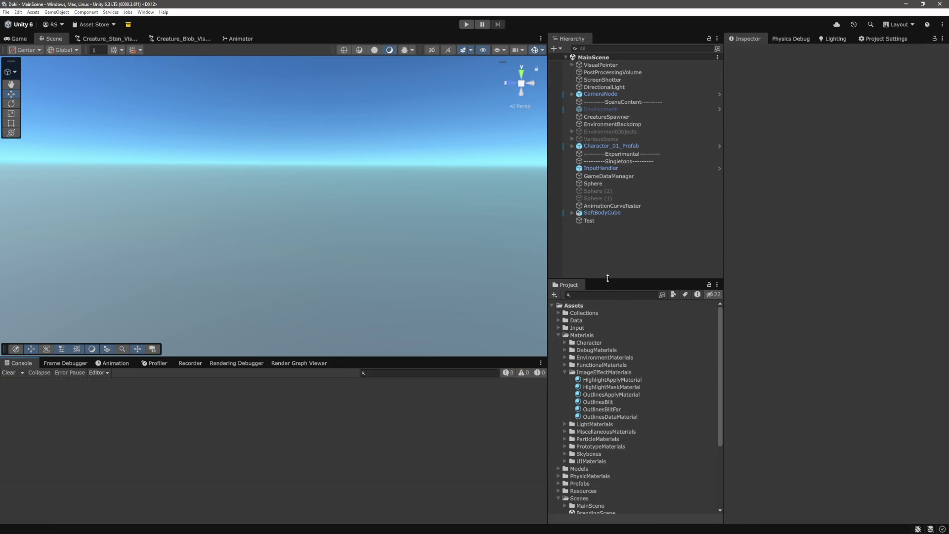
Step: Run the scene in play mode and frame the blob in the Scene view with Bone 1 selected
left_click(470, 25)
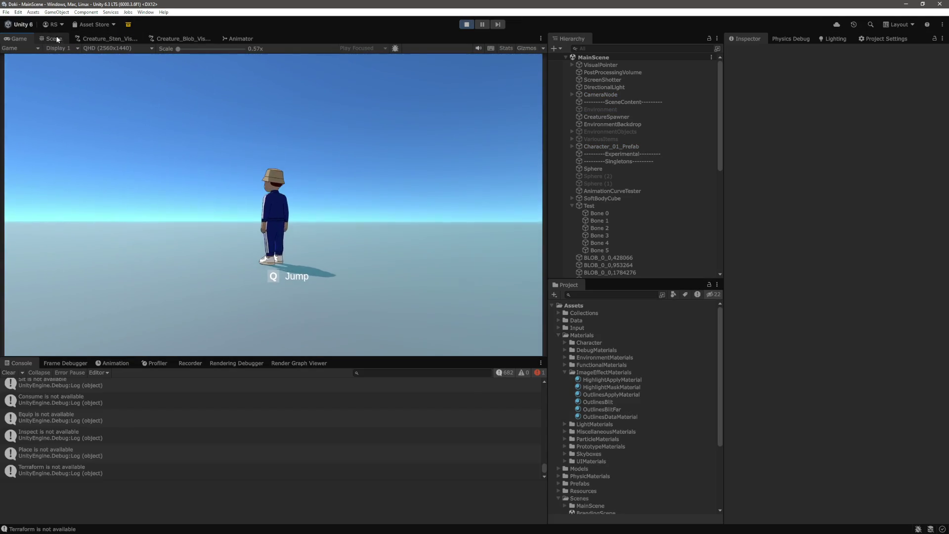
left_click(52, 39)
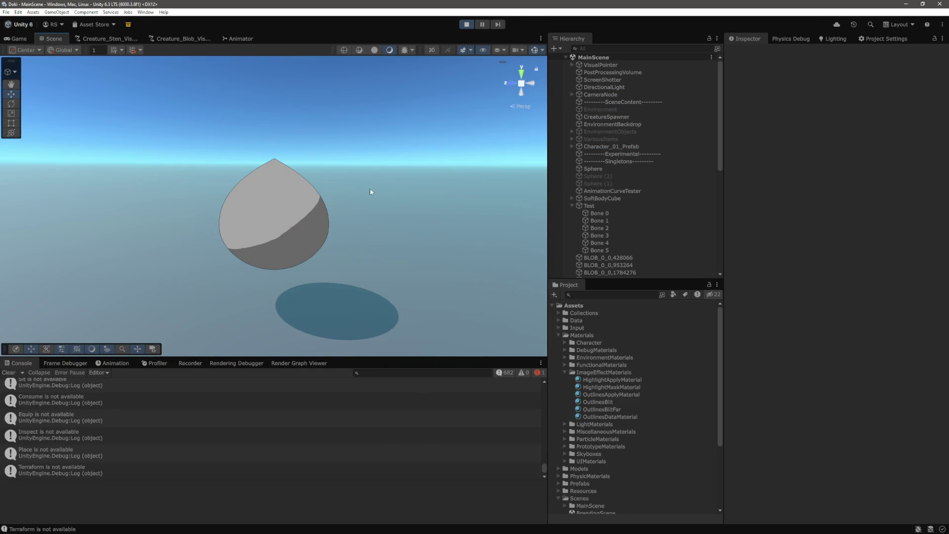
left_click(610, 243)
left_click(614, 221)
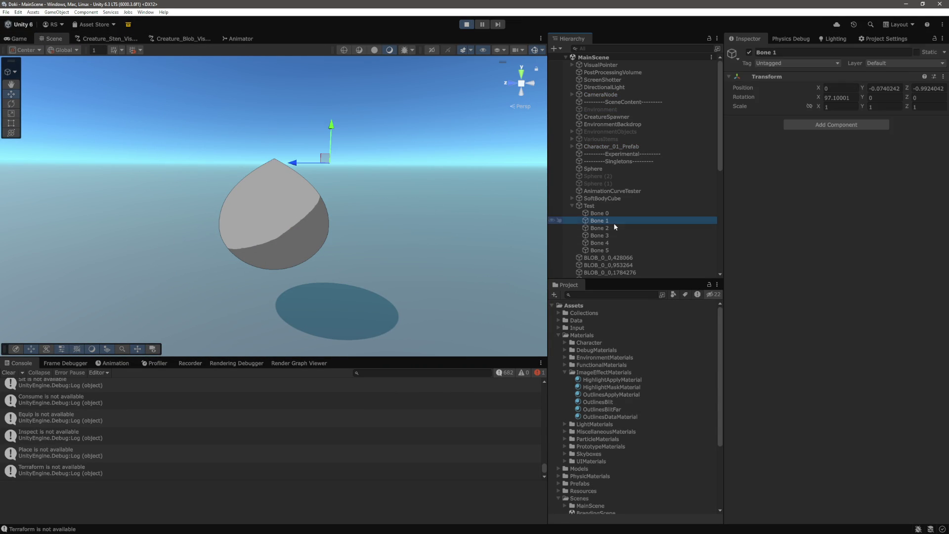
left_click_drag(471, 148, 365, 178)
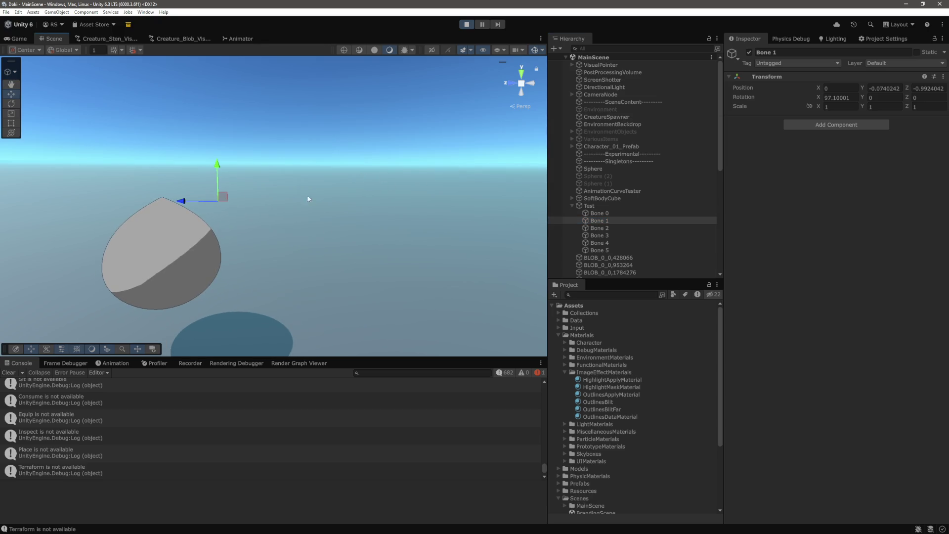
left_click_drag(310, 199, 377, 168)
Step: Push Bone 1 along Z and move Bone 3 along Z to 1.105 to deform the blob
key("w")
left_click_drag(263, 158, 285, 160)
left_click(599, 228)
left_click(599, 235)
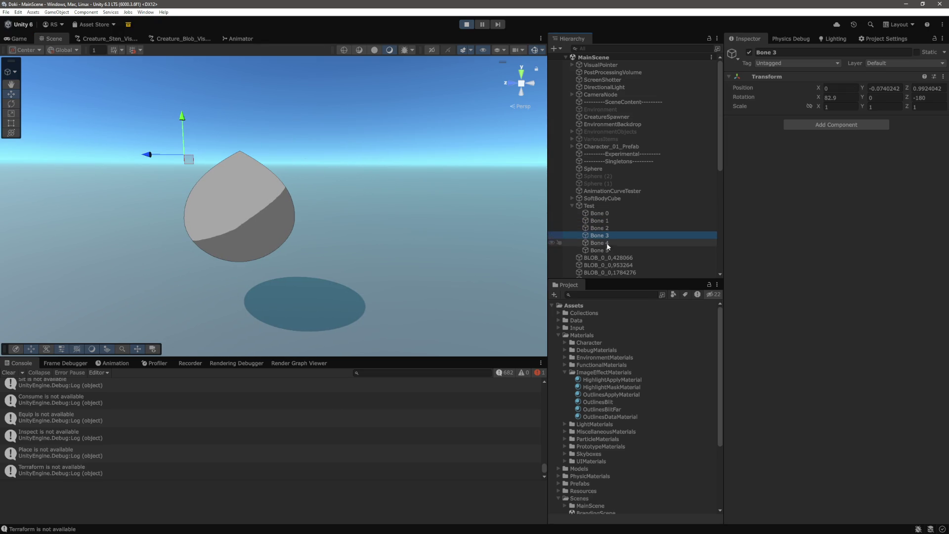
left_click_drag(94, 157, 200, 168)
left_click(227, 193)
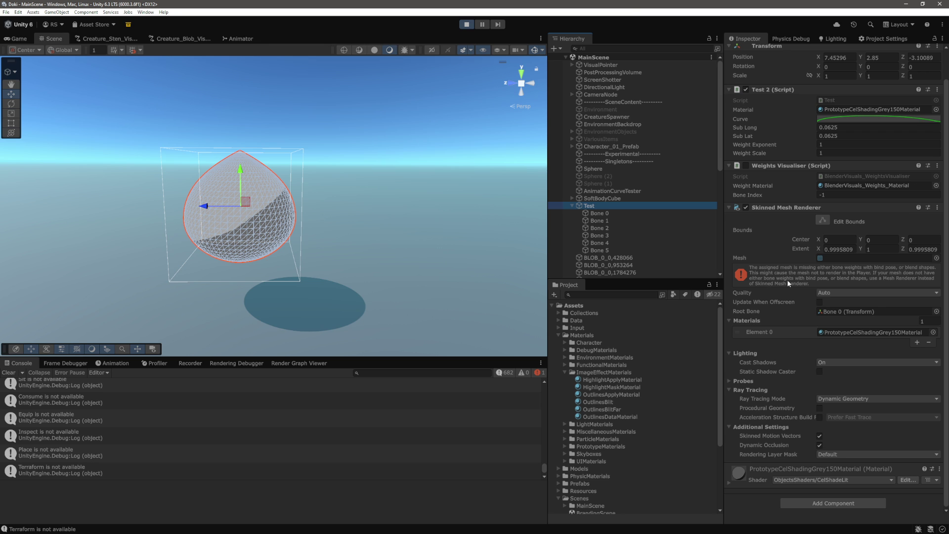
Step: Filter the console to errors only, review the Test blob's Weight Exponent, and go back to VS Code
left_click(505, 372)
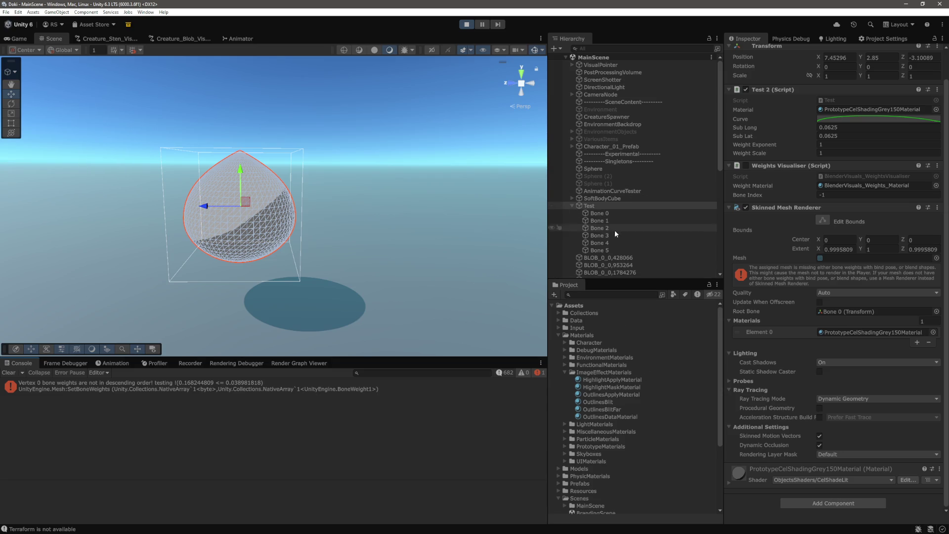
scroll(828, 203, "up", 2)
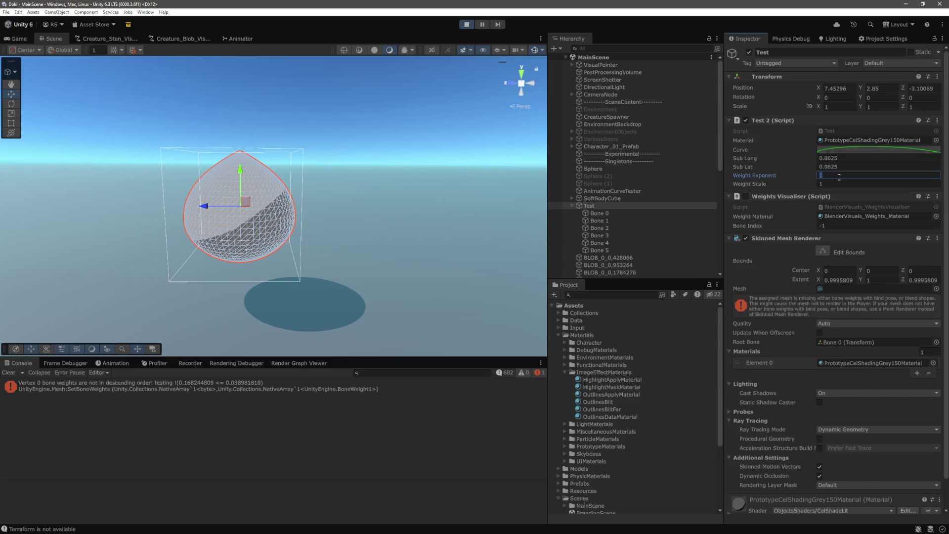
key("alt+Tab")
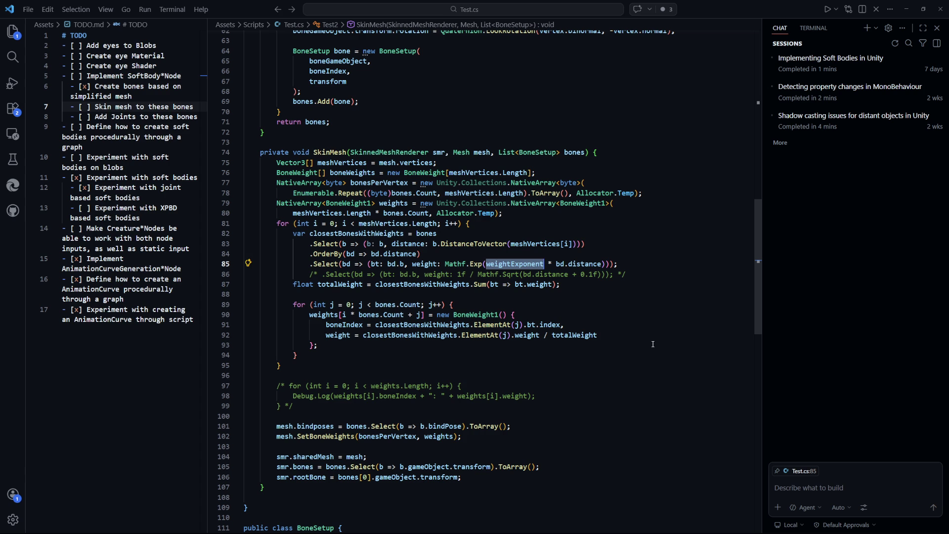
Step: Change the Mathf.Exp exponent on line 85 to -1f and save Test.cs
scroll(657, 343, "up", 15)
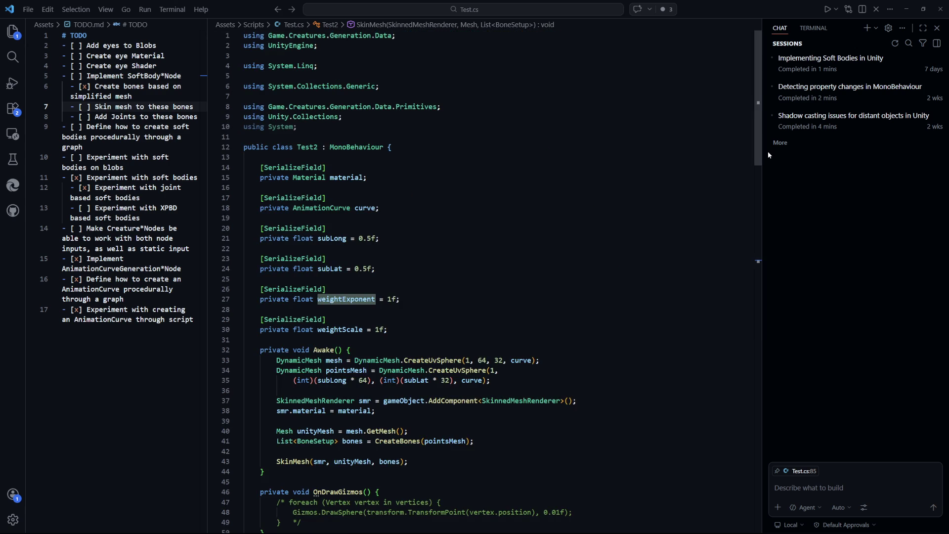
key("BackSpace")
type("-1f")
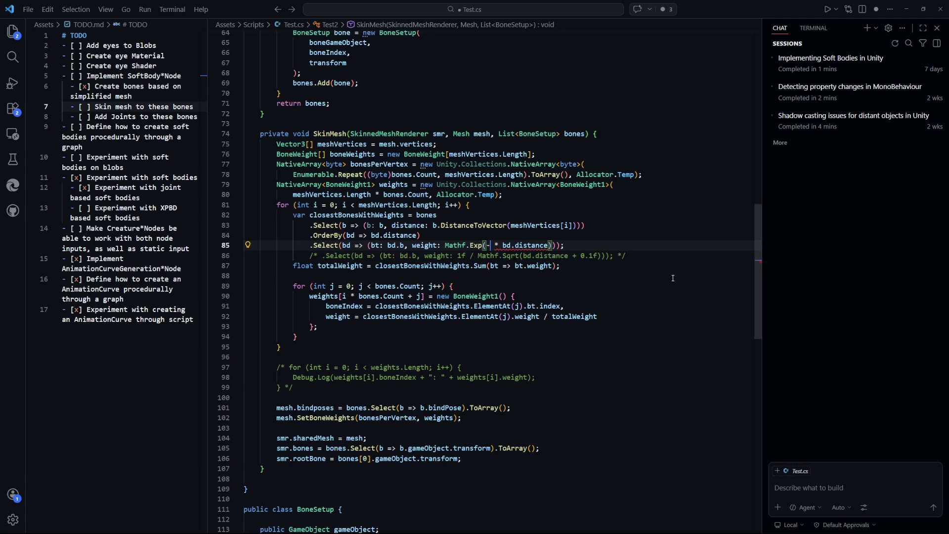
key("alt+Left")
key("alt+Right")
key("ctrl+s")
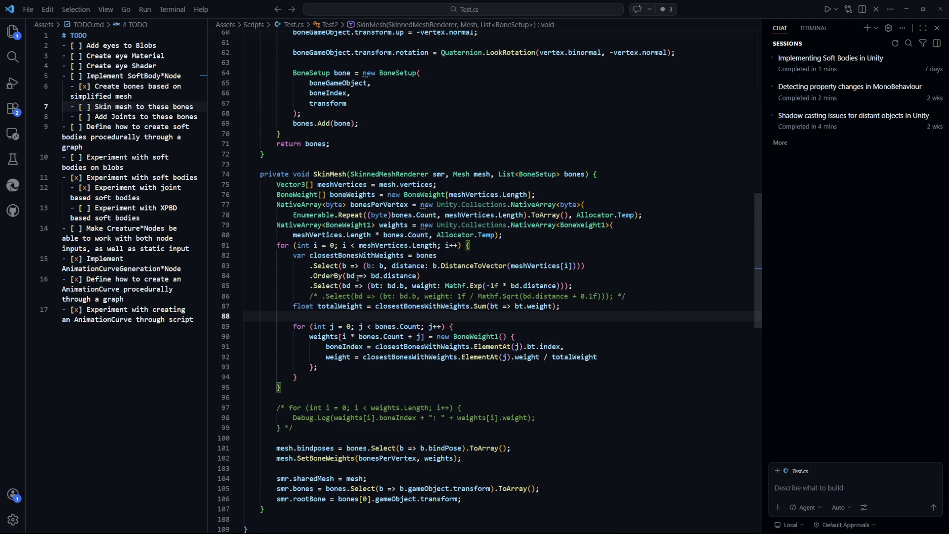
left_click_drag(457, 280, 354, 277)
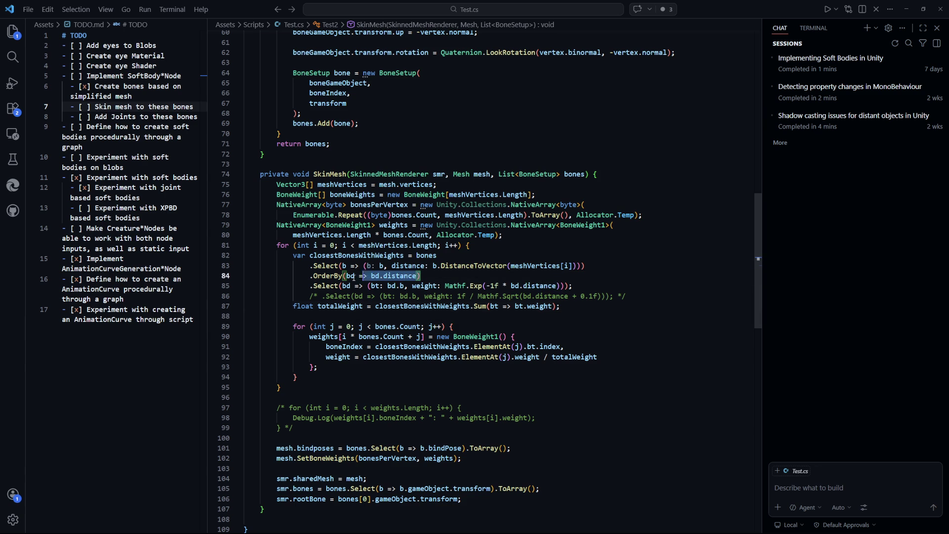
left_click_drag(731, 286, 409, 285)
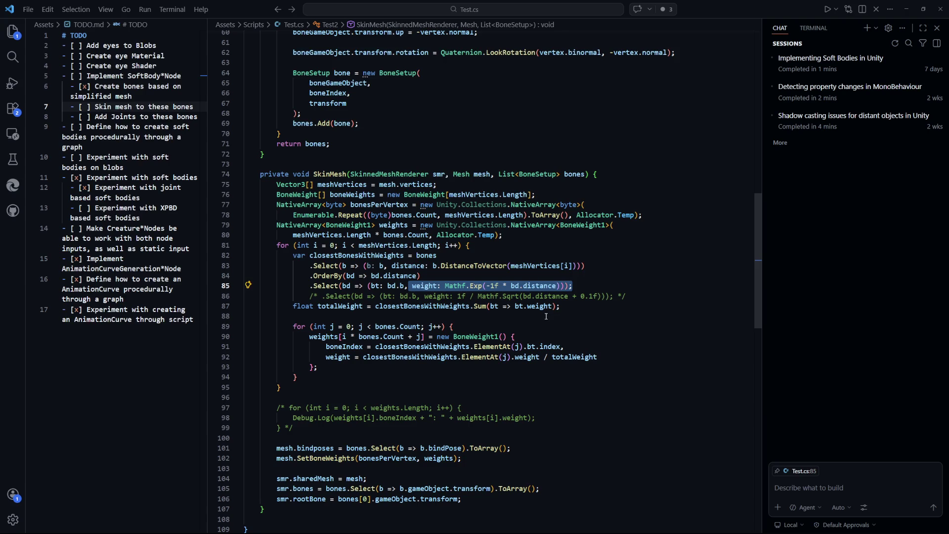
left_click(574, 328)
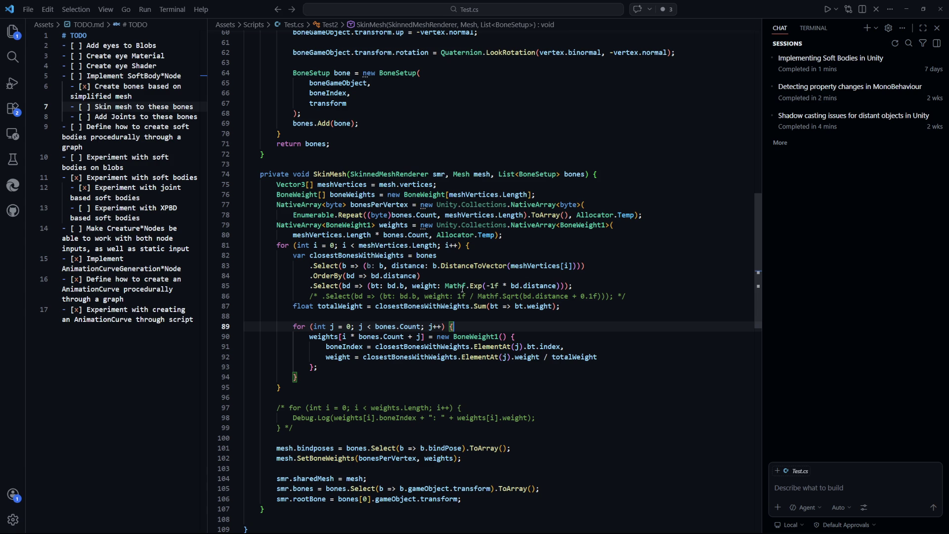
key("alt+Tab")
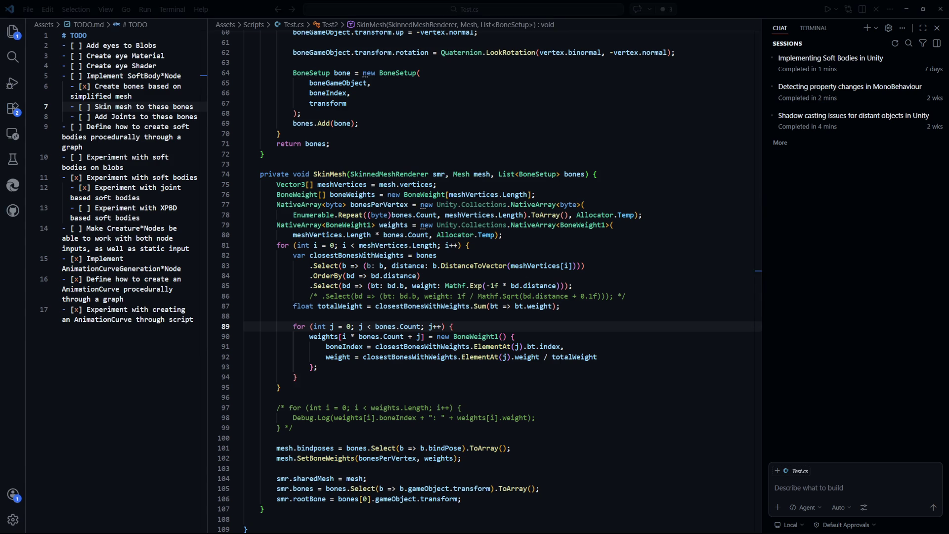
left_click(615, 312)
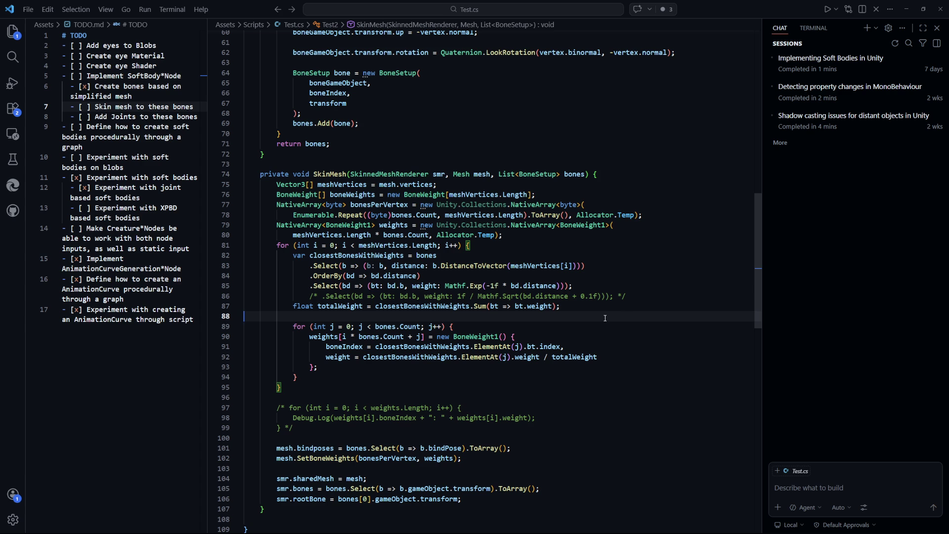
scroll(603, 318, "down", 1)
Step: Check the weightExponent field's default of 1f on line 27 against the exponent on line 85
scroll(453, 150, "up", 18)
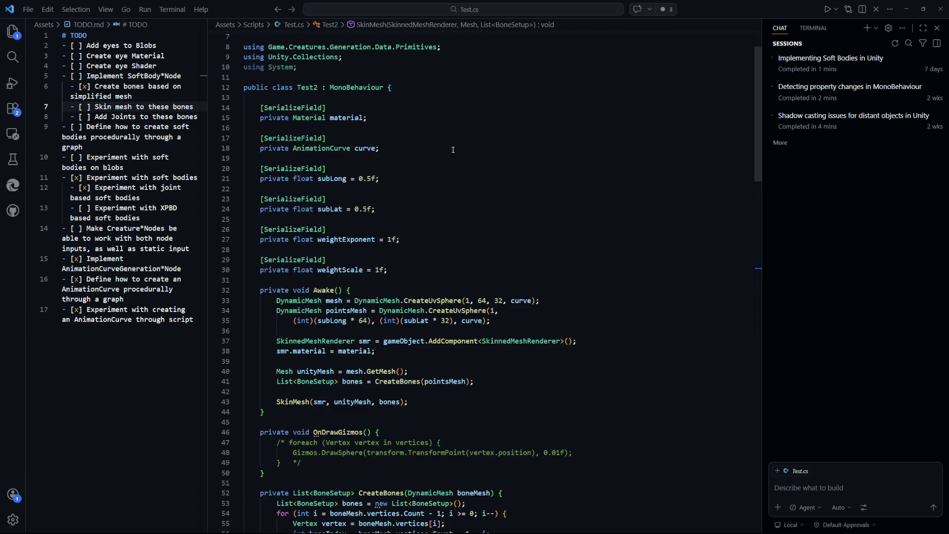
left_click(413, 268)
left_click(410, 259)
left_click(409, 239)
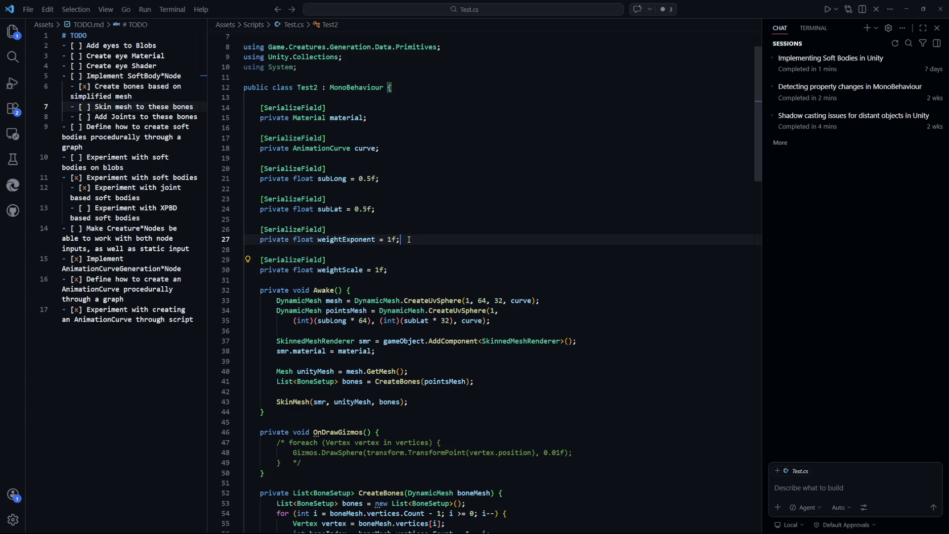
key("Down")
key("Down")
key("Down")
left_click(401, 243)
key("shift+Left")
key("shift+Left")
key("shift+Left")
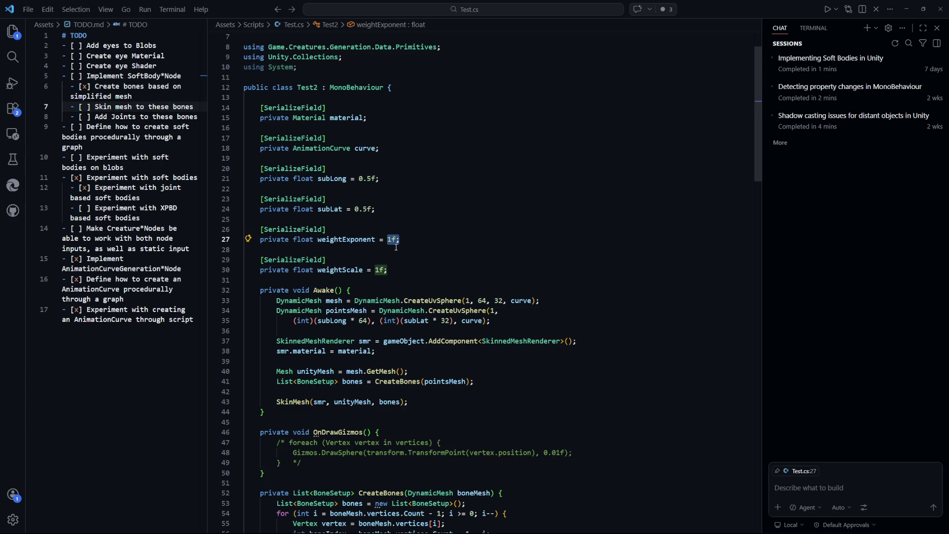
scroll(507, 285, "down", 19)
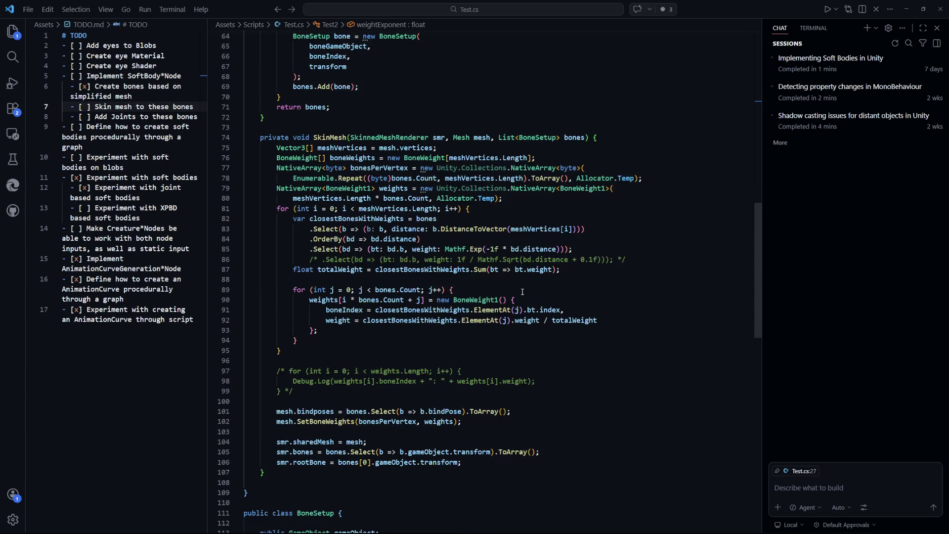
double_click(496, 250)
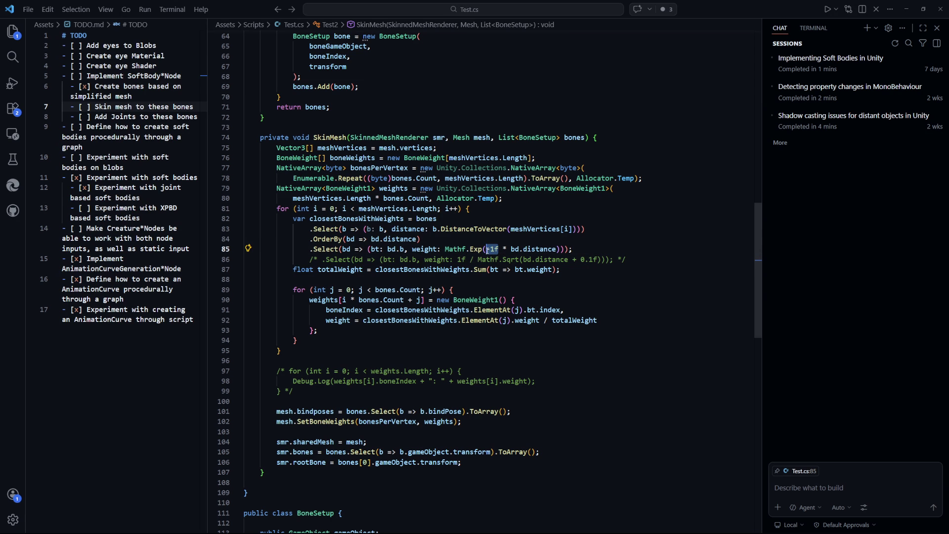
Step: Replace line 85's -1f exponent with Mathf.Max(0.0f, weightExponent) and return to Unity
left_click(598, 315)
scroll(500, 305, "up", 2)
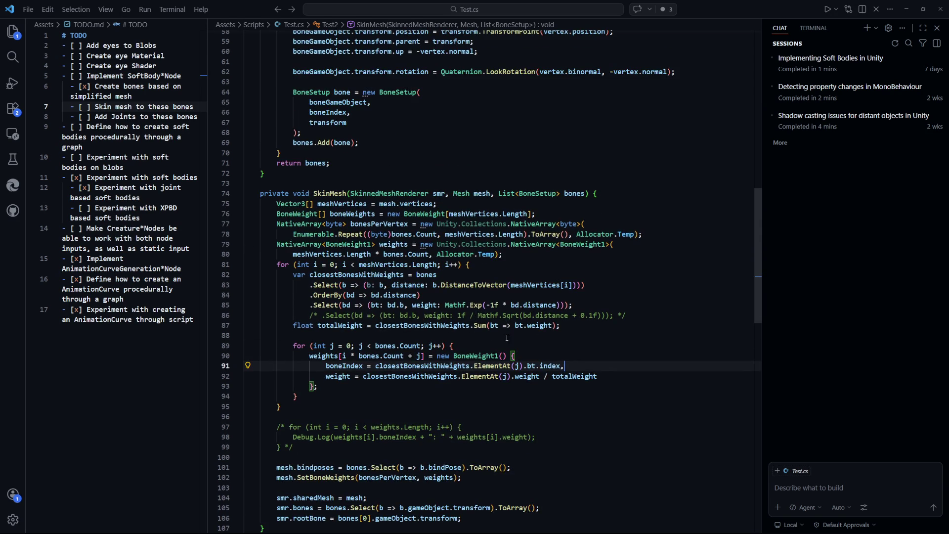
left_click(503, 305)
key("Left")
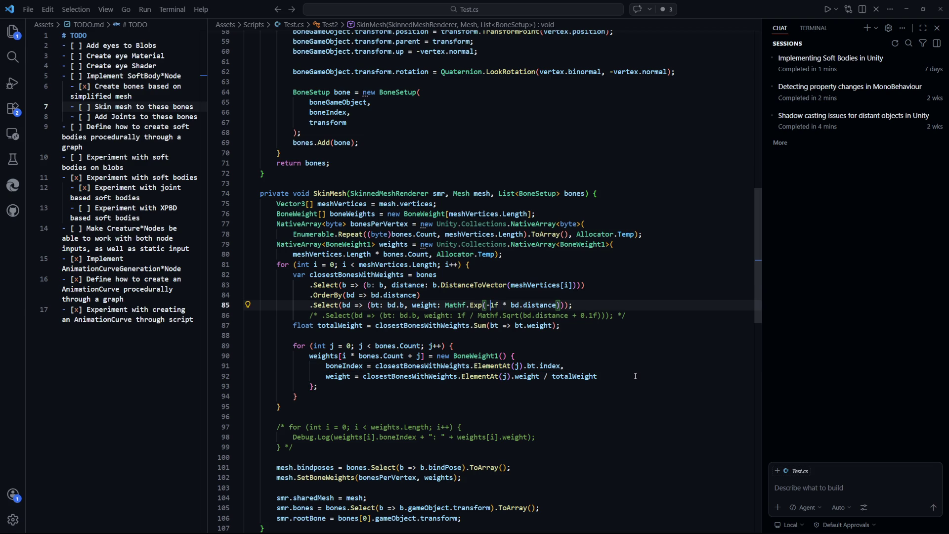
type("Mathf.M")
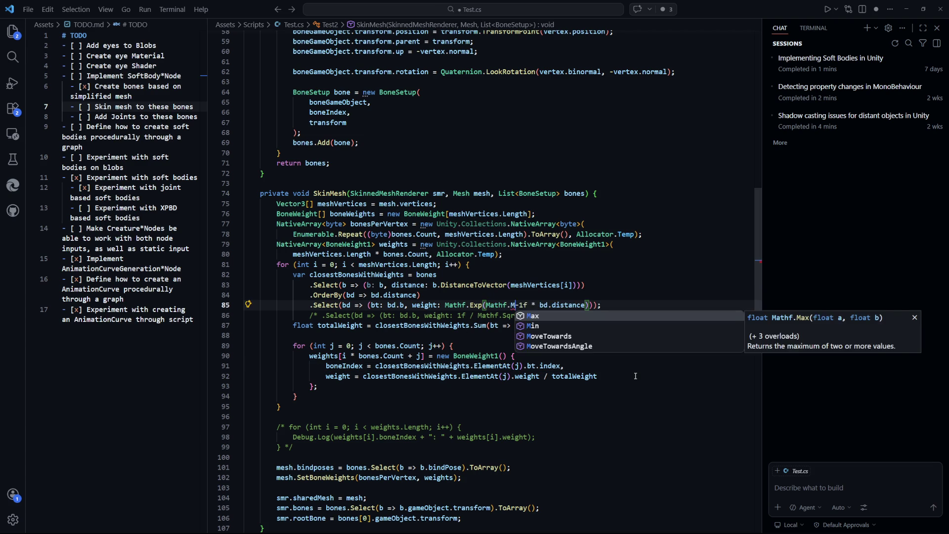
type("ax(0,")
key("Delete")
key("Delete")
key("Delete")
key("BackSpace")
type(".0f, ")
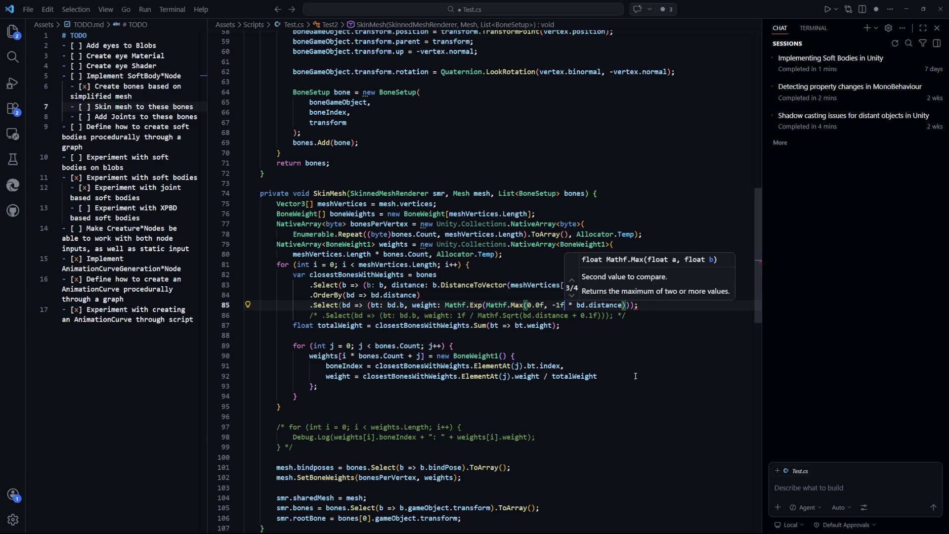
type("weightExponent)")
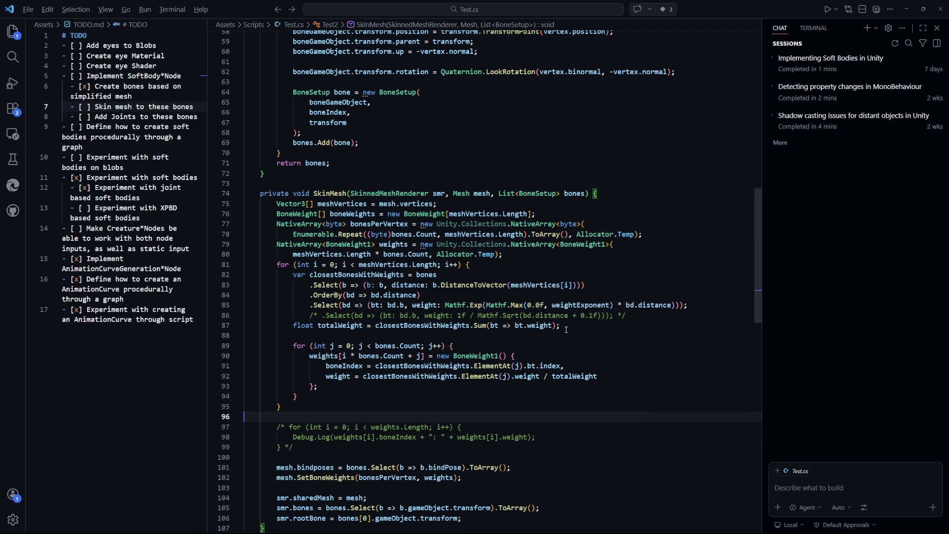
key("alt+Tab")
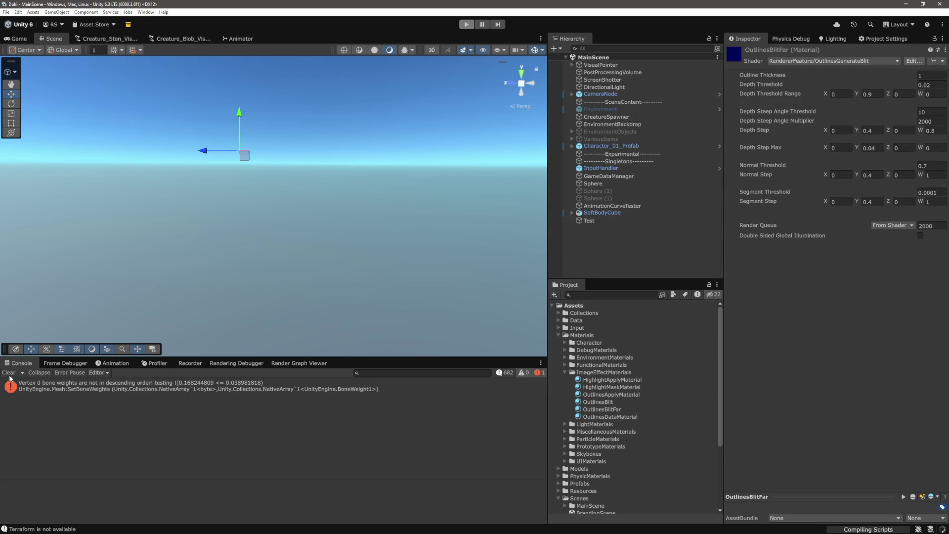
Step: Clear the console, set the Test blob's Weight Scale to 1, and run a brief play test
left_click(10, 374)
left_click(589, 220)
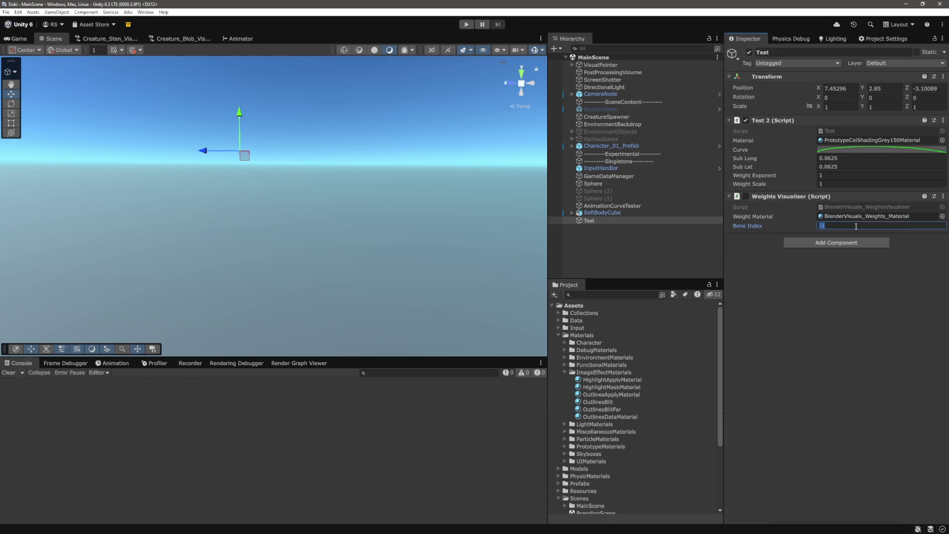
left_click(837, 184)
key("BackSpace")
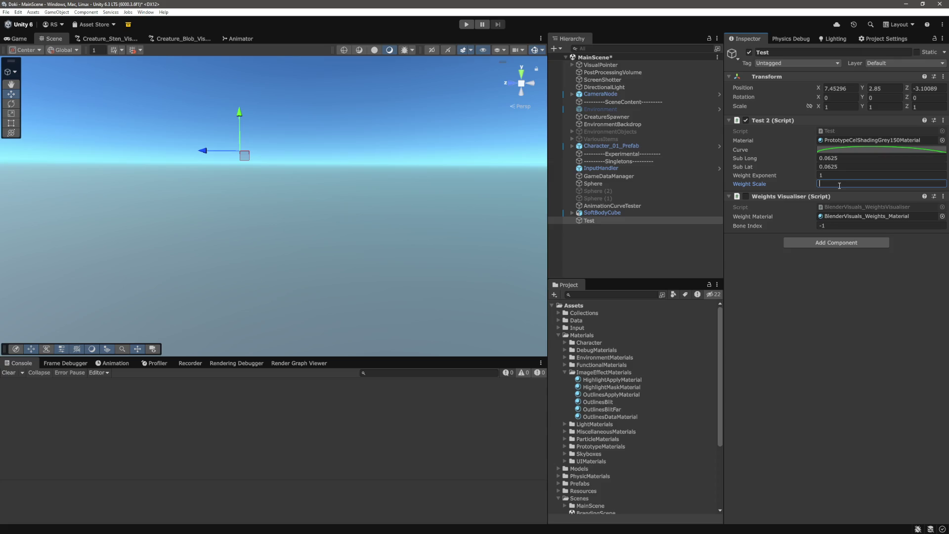
type("1")
key("Return")
left_click(467, 25)
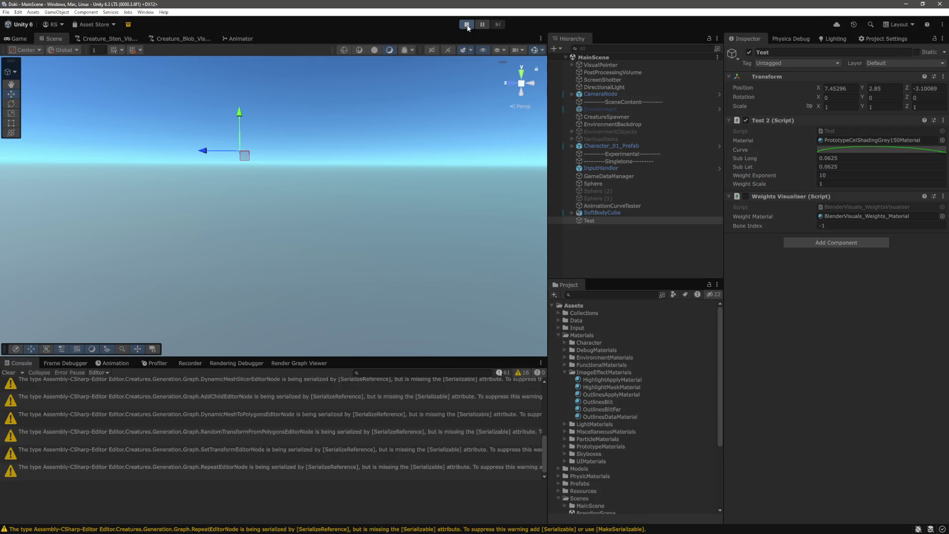
left_click(467, 25)
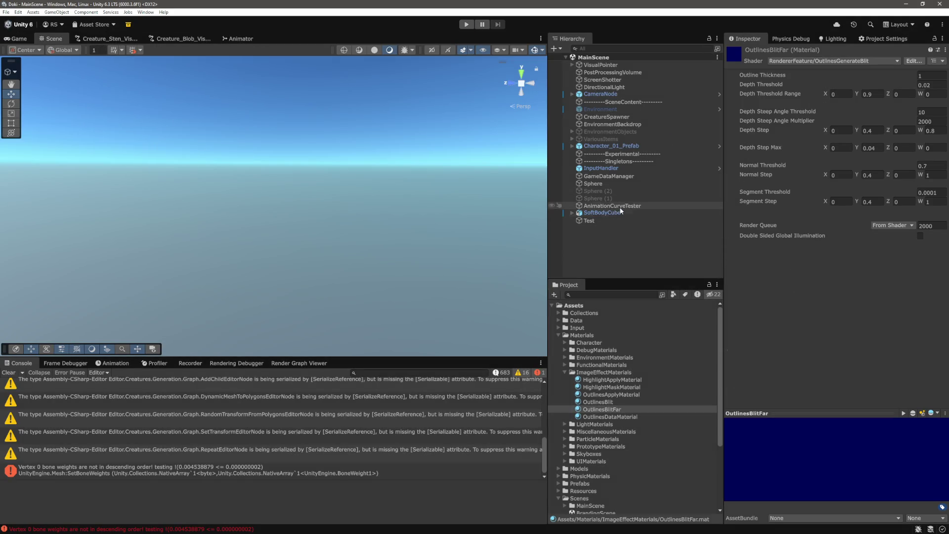
Step: Set Weight Exponent to -0.0001 and test the blob in play mode twice
left_click(607, 221)
left_click(843, 176)
type("-")
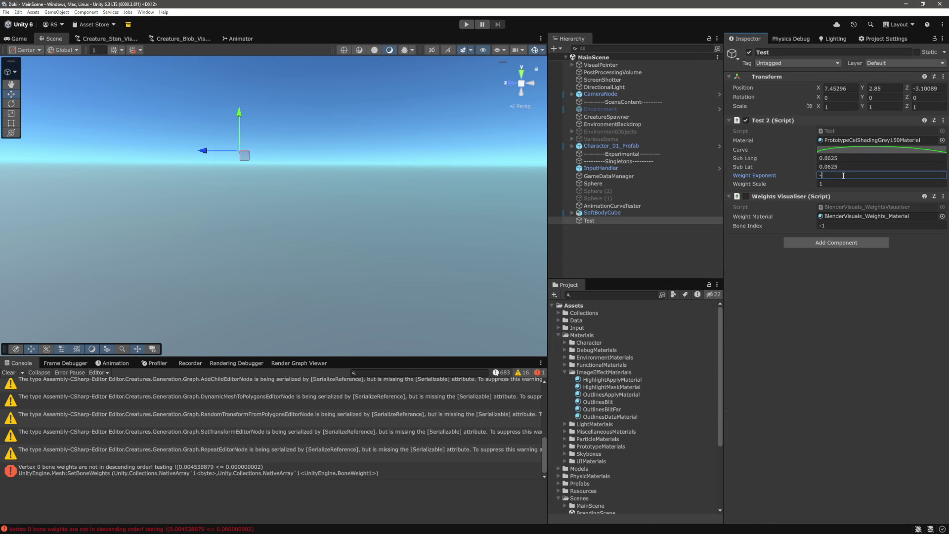
type("0.0001")
key("Return")
left_click(467, 24)
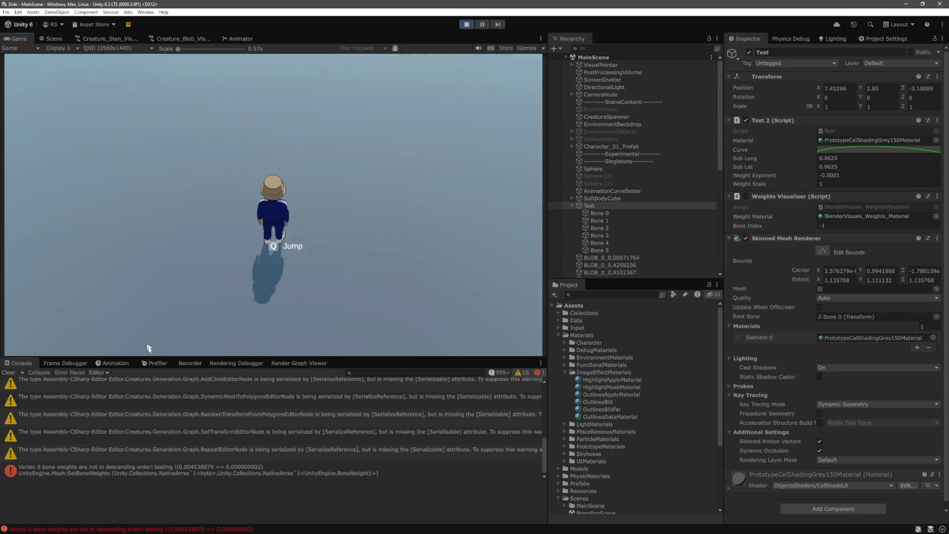
left_click(466, 25)
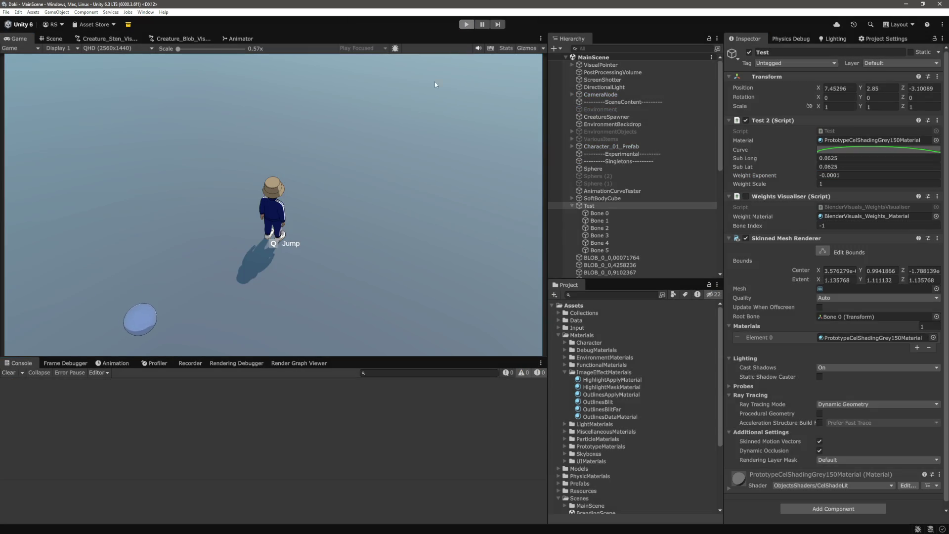
left_click(465, 25)
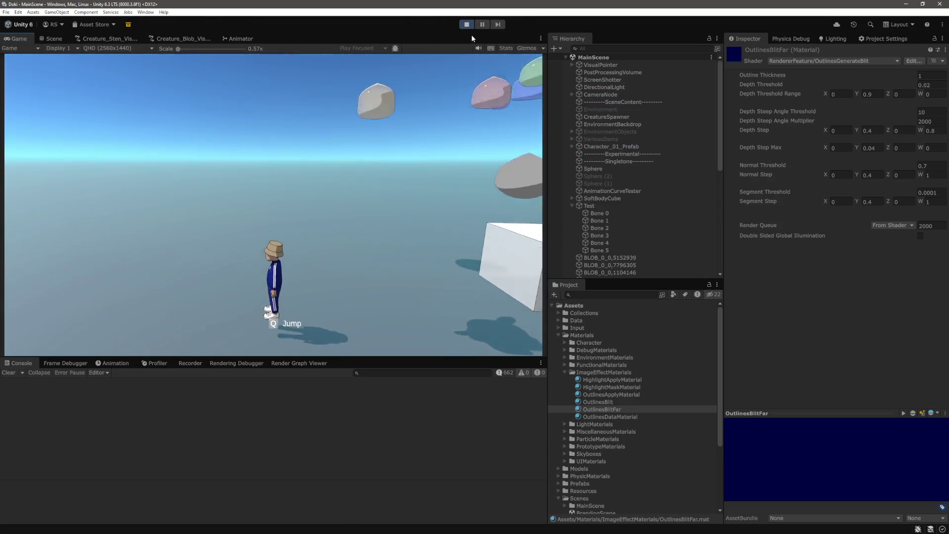
left_click(467, 25)
Step: Make line 85's Mathf.Max lower bound -0.00001f, save Test.cs, and return to Unity
key("alt+Tab")
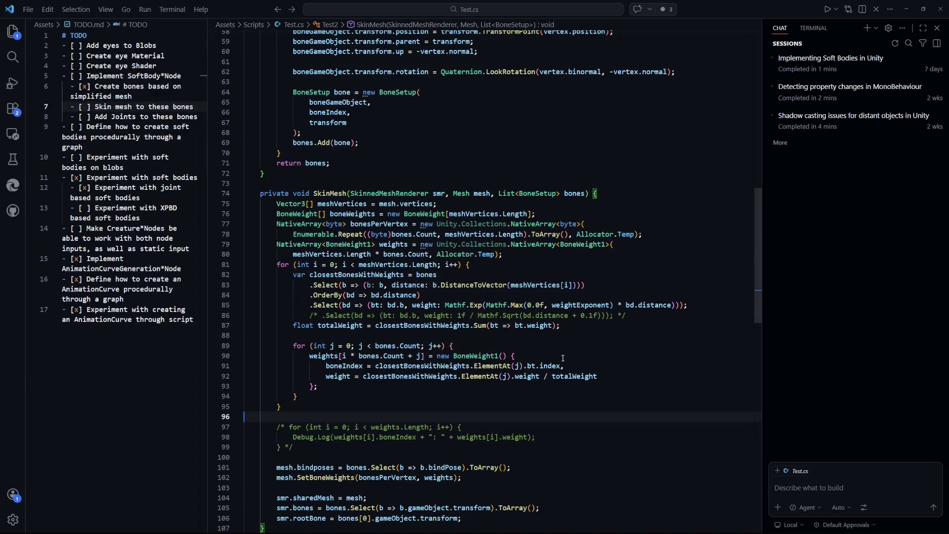
left_click(528, 305)
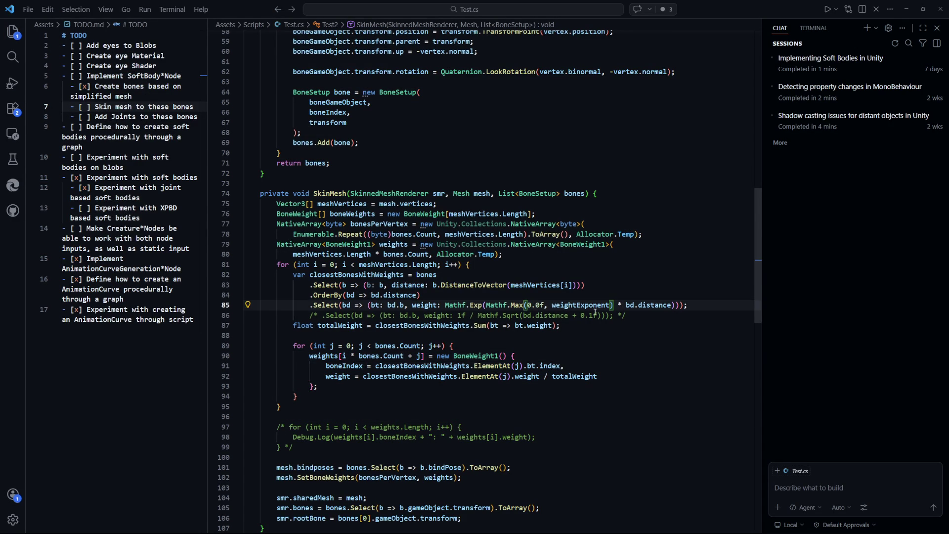
type("-")
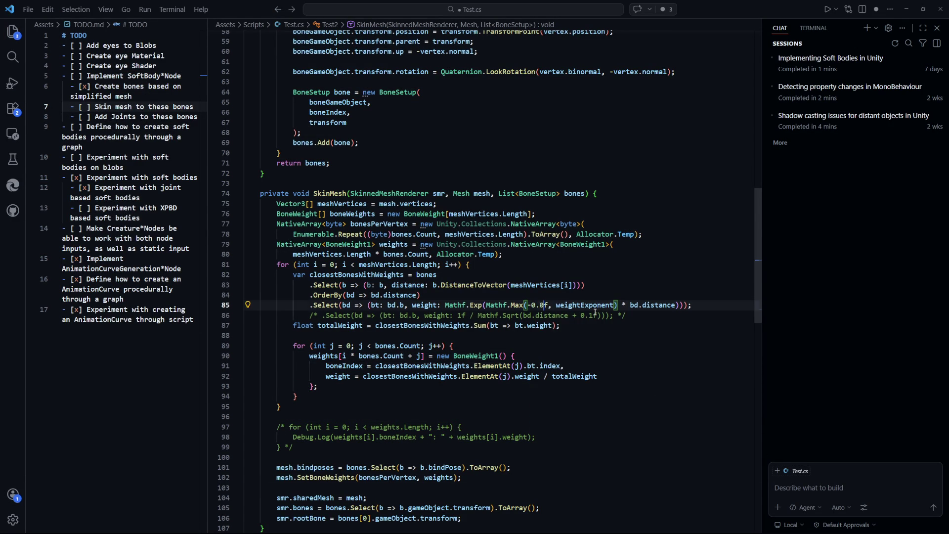
key("ctrl+s")
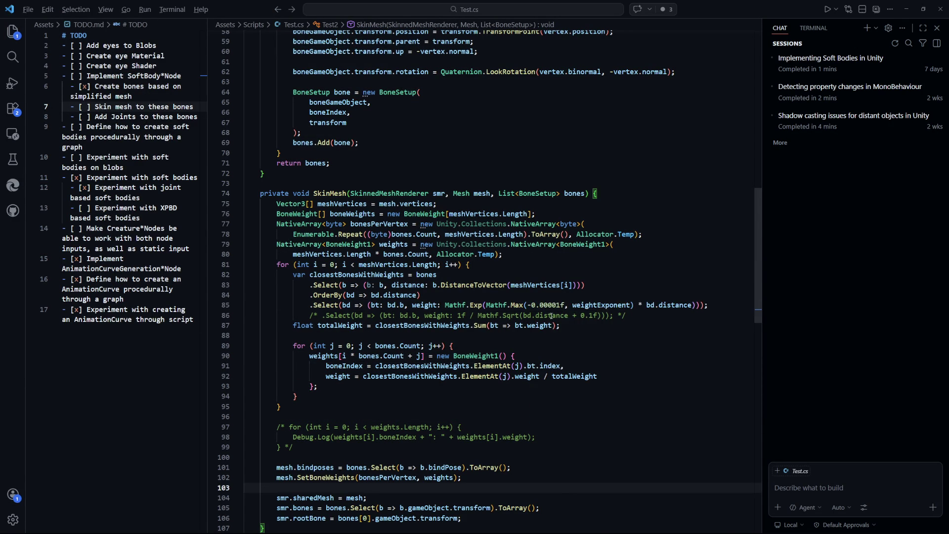
key("alt+Tab")
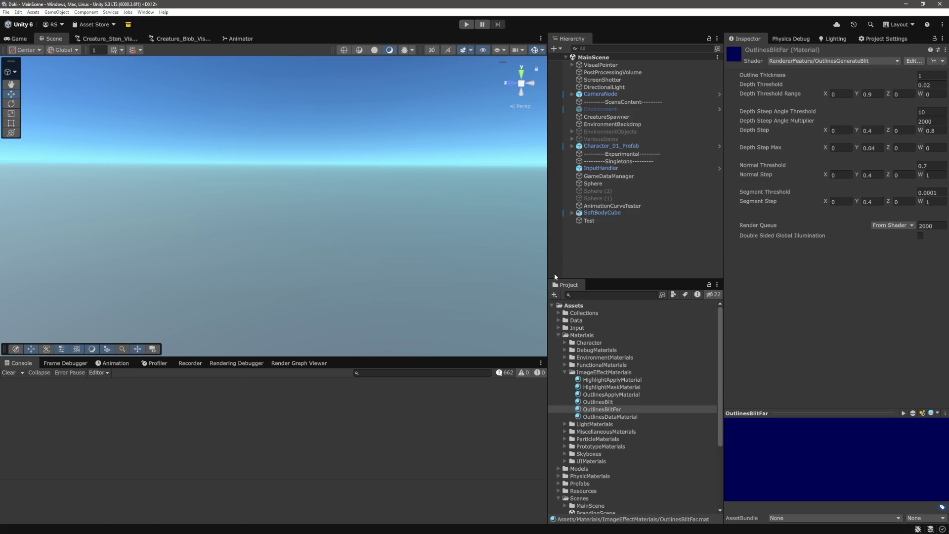
Step: Clear the console and set the Test blob's Weight Exponent to -2
left_click(8, 372)
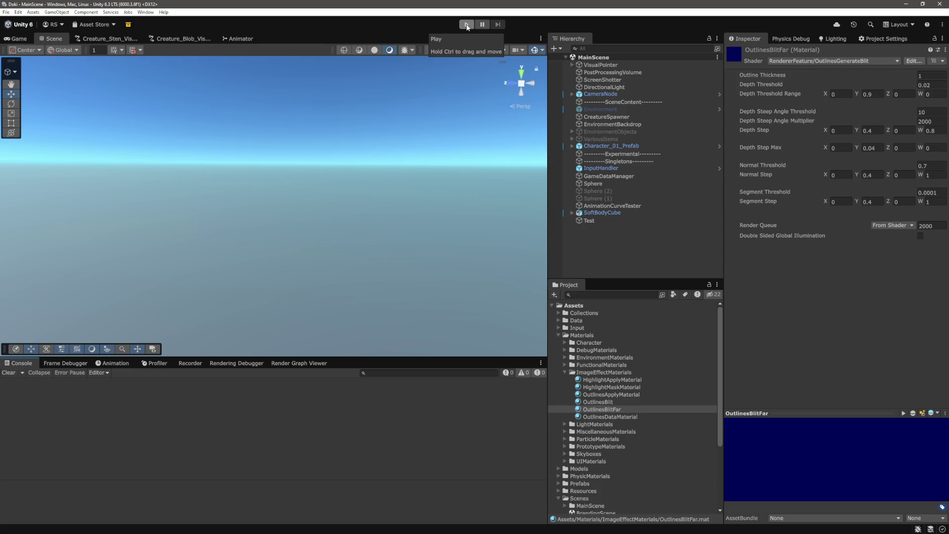
left_click(597, 221)
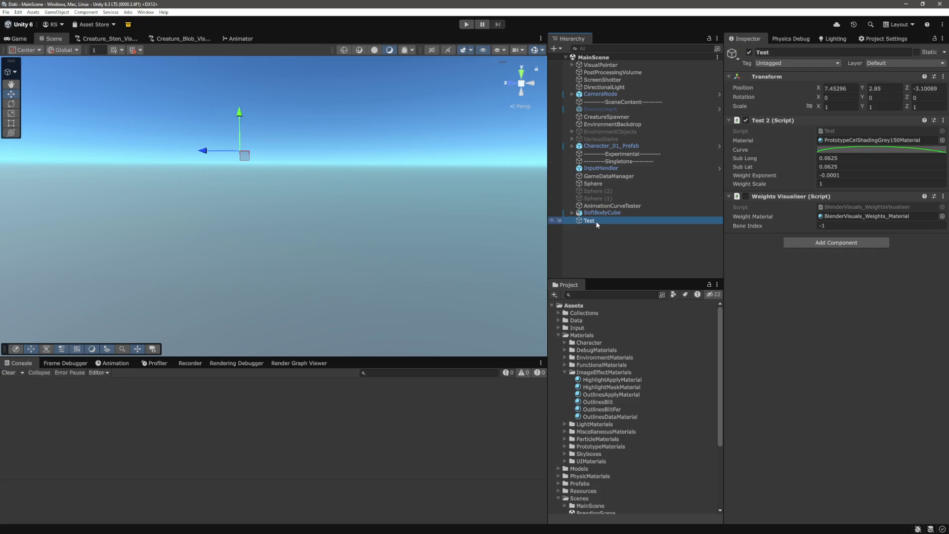
left_click(849, 176)
type("-2")
key("Return")
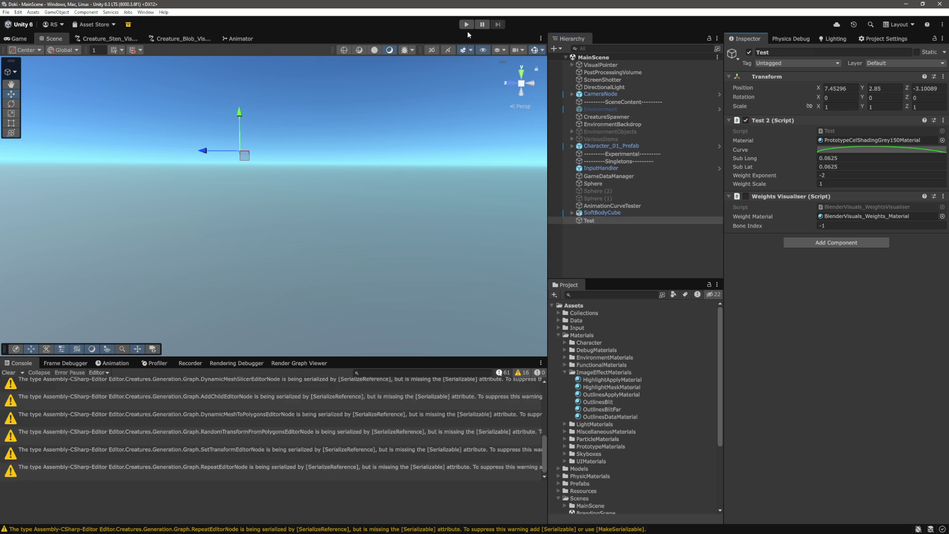
Step: Play the scene, drag Bone 1 to watch the blob deform, then stop
left_click(467, 24)
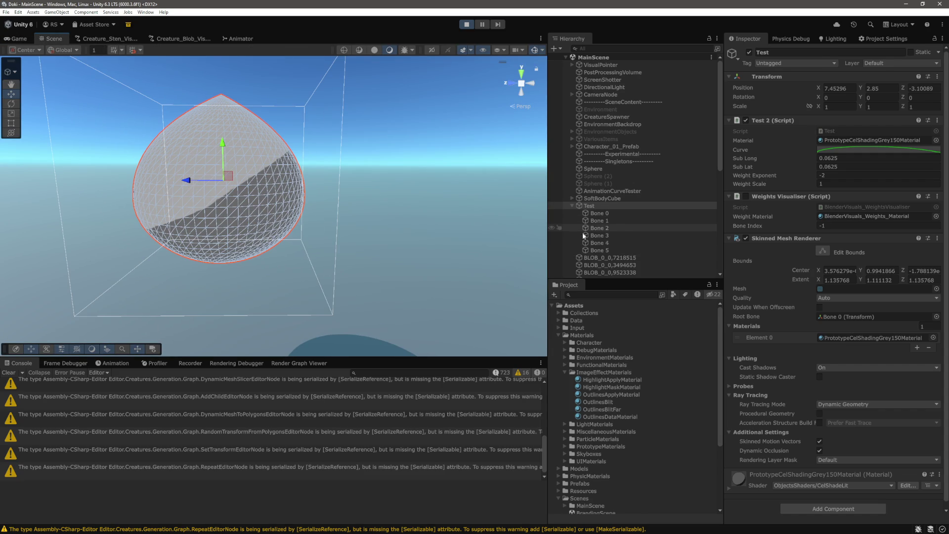
left_click(607, 221)
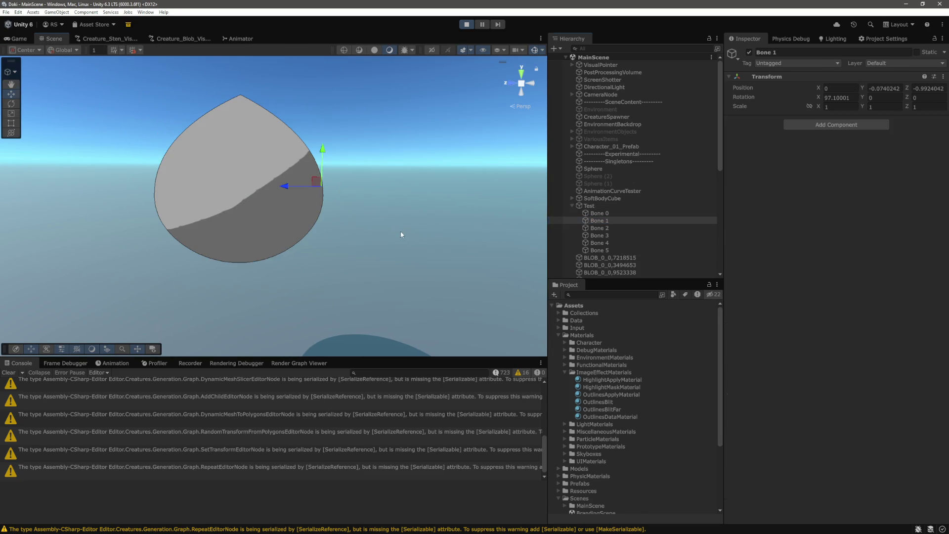
mouse_move(287, 192)
left_mouse_down()
mouse_move(253, 193)
mouse_move(366, 244)
mouse_move(405, 248)
mouse_move(179, 258)
mouse_move(273, 249)
left_mouse_up()
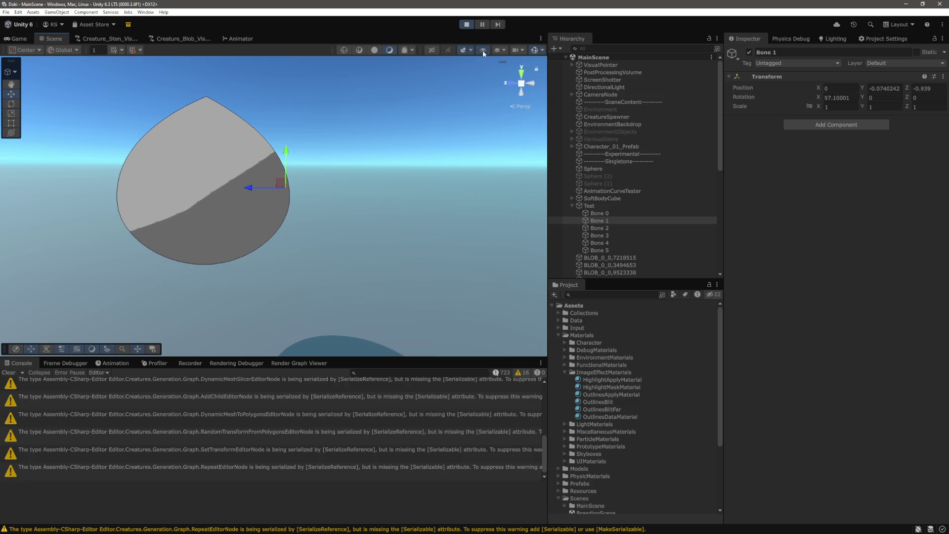
left_click(466, 26)
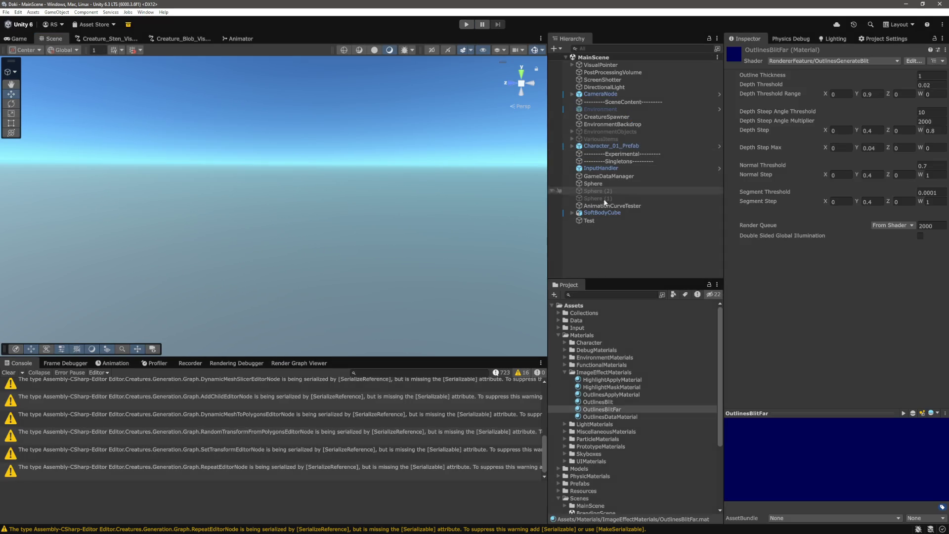
Step: Set the Test blob's Weight Exponent to -0.1
left_click(599, 222)
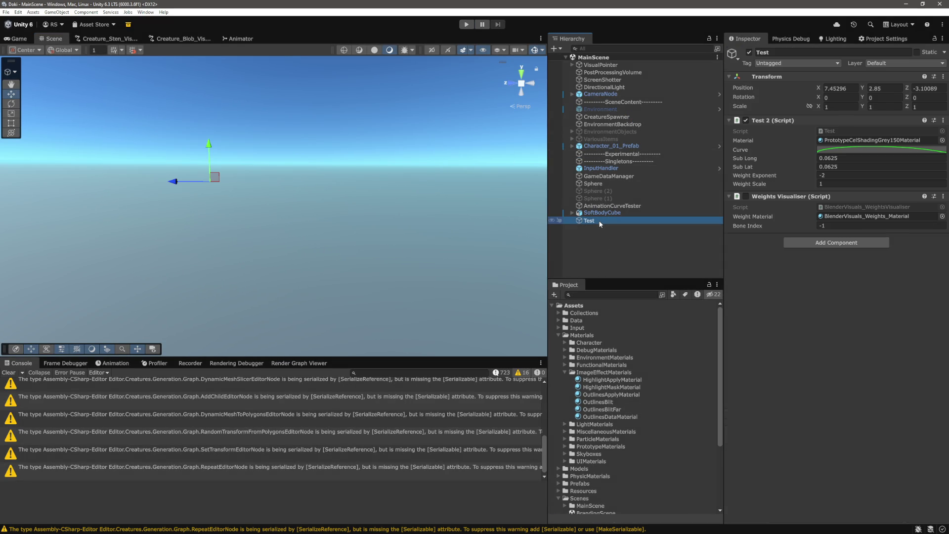
left_click(848, 175)
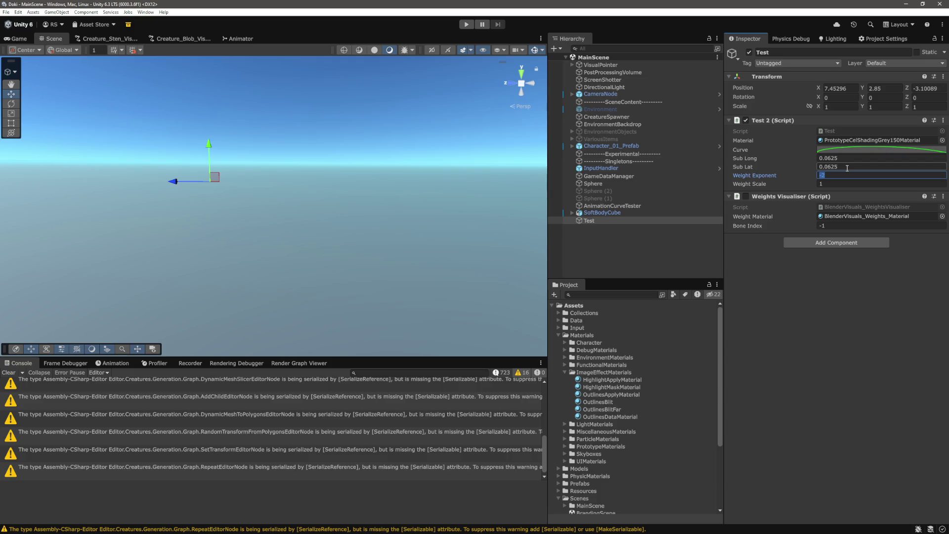
type("-0.1")
key("Tab")
Step: Play the scene, pull Bone 1 along Z to test deformation, then stop and reselect Test
key("ctrl+p")
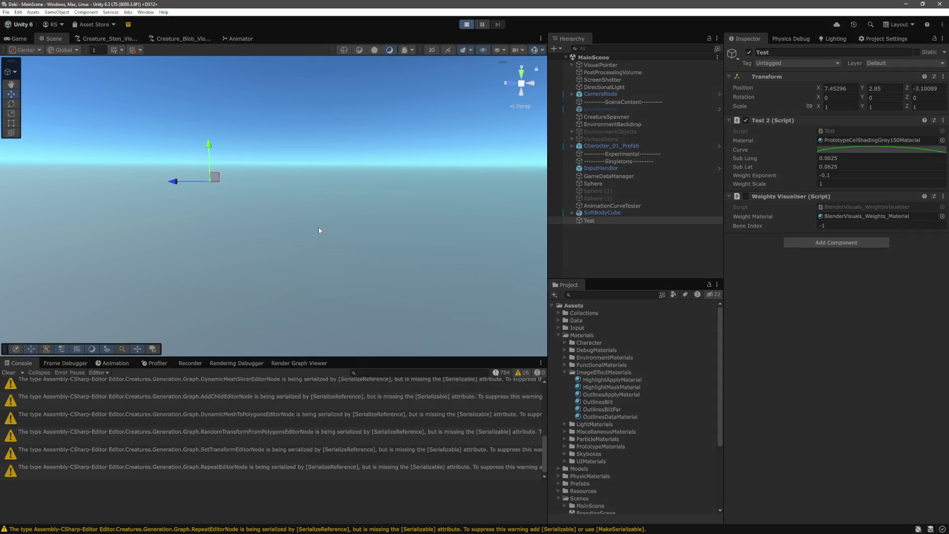
double_click(599, 220)
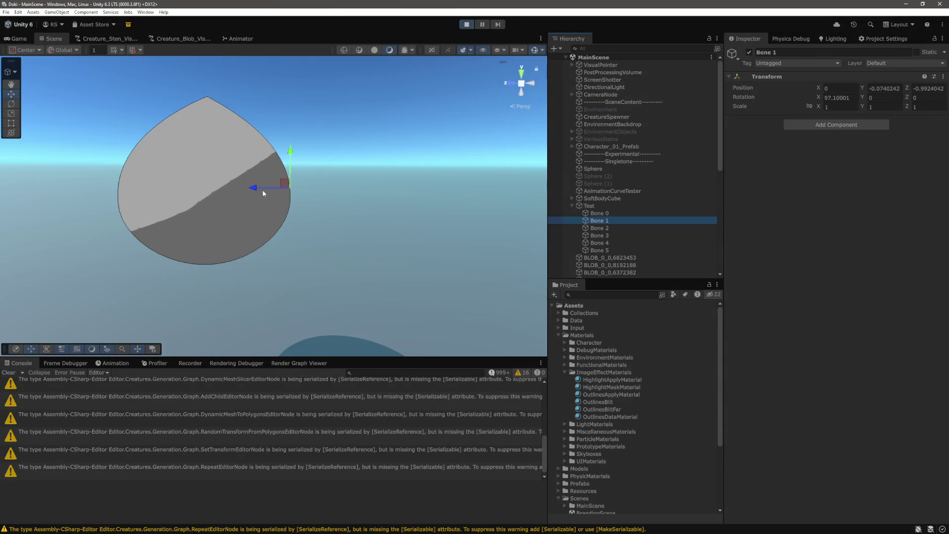
mouse_move(264, 193)
left_mouse_down()
mouse_move(391, 202)
mouse_move(186, 209)
mouse_move(394, 234)
mouse_move(262, 246)
mouse_move(420, 267)
mouse_move(285, 292)
left_mouse_up()
left_click(467, 24)
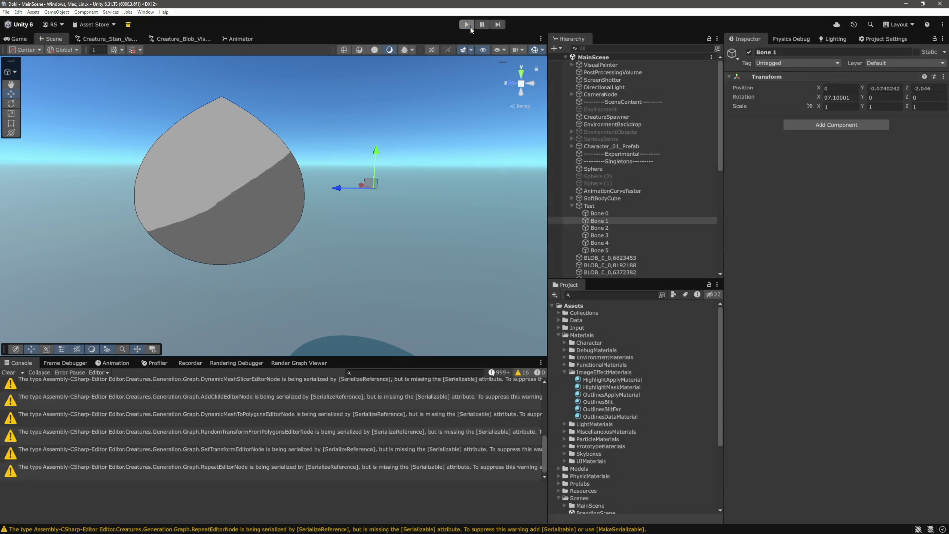
left_click(621, 219)
left_click(843, 176)
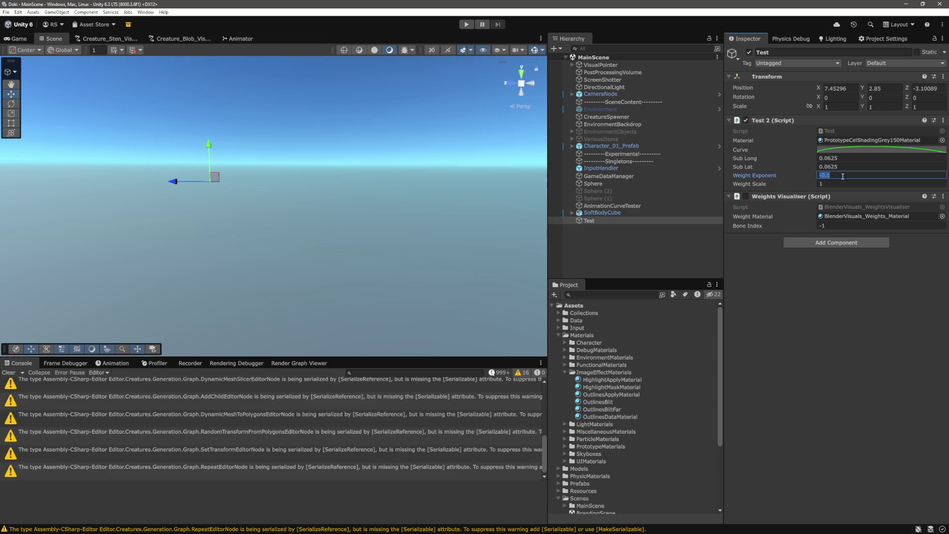
left_click(601, 409)
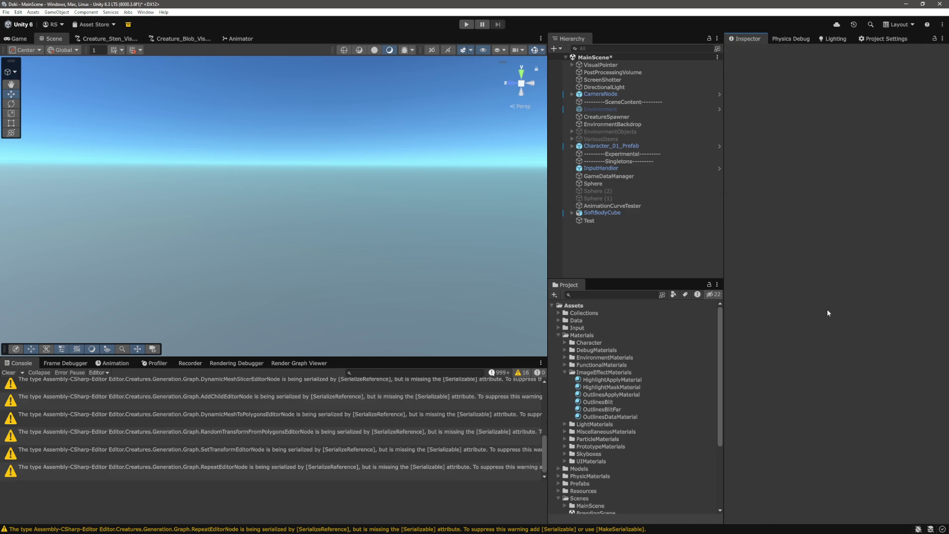
Step: Undo earlier changes, set Weight Exponent to -2, and play with Bone 1 selected
key("ctrl+z")
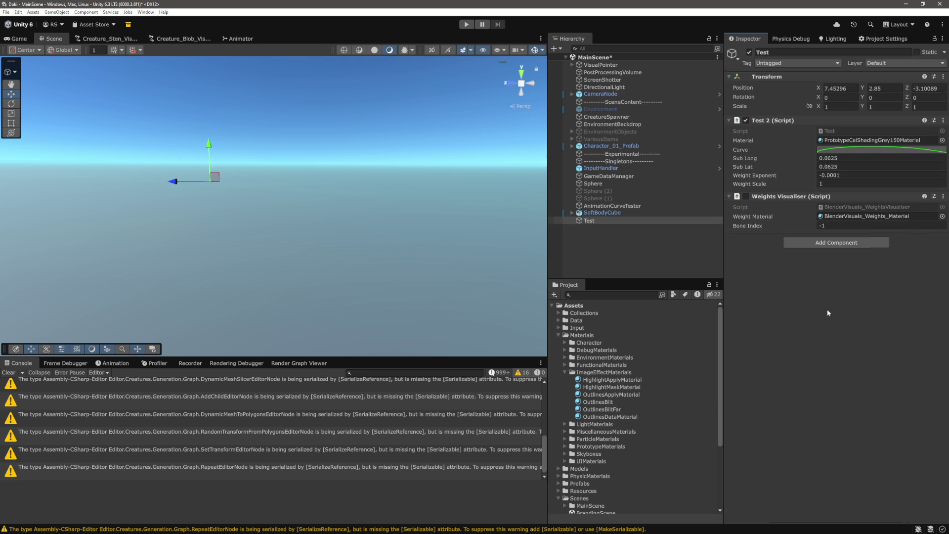
key("ctrl+z")
left_click(823, 175)
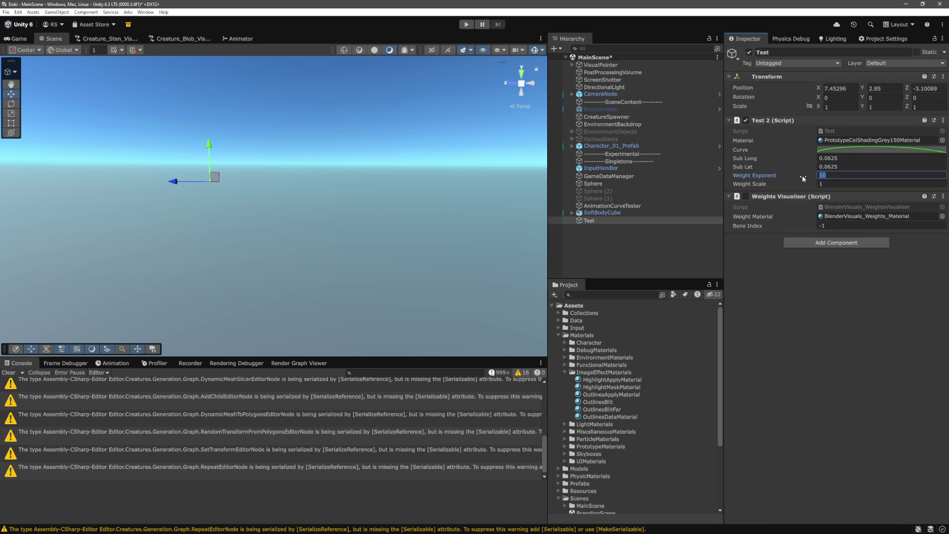
type("-2")
key("ctrl+p")
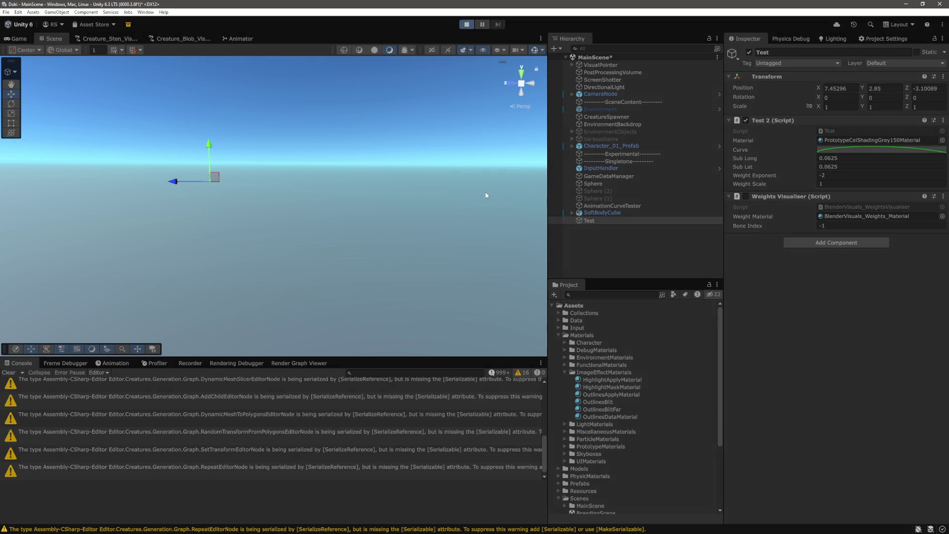
left_click(50, 39)
left_click(599, 221)
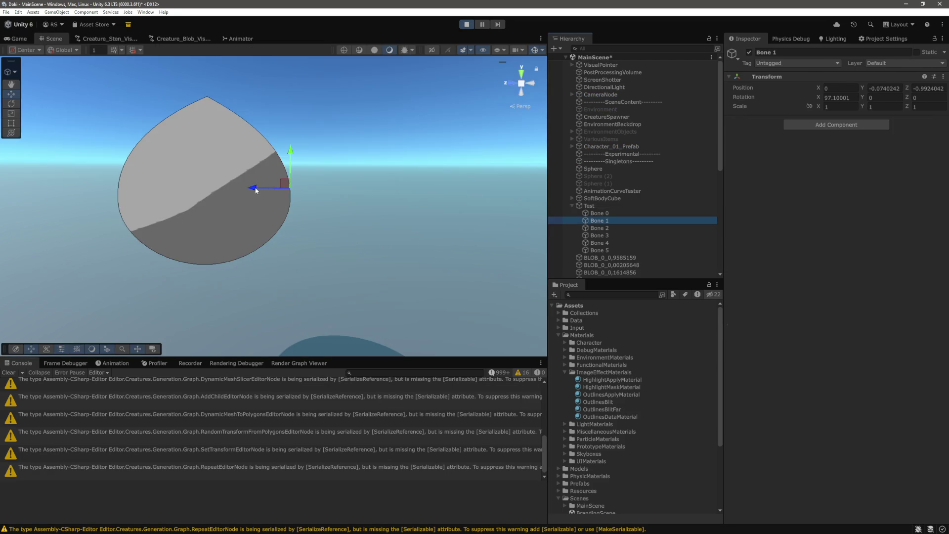
key("ctrl+p")
Step: Set Weight Exponent to -1, play, pull Bone 1 sideways, and return to VS Code
left_click(601, 220)
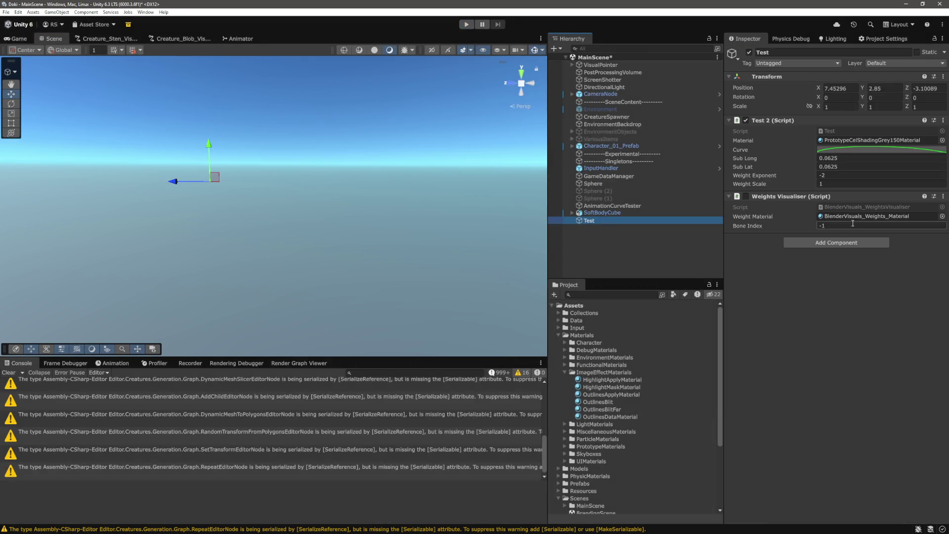
left_click(835, 174)
type("-")
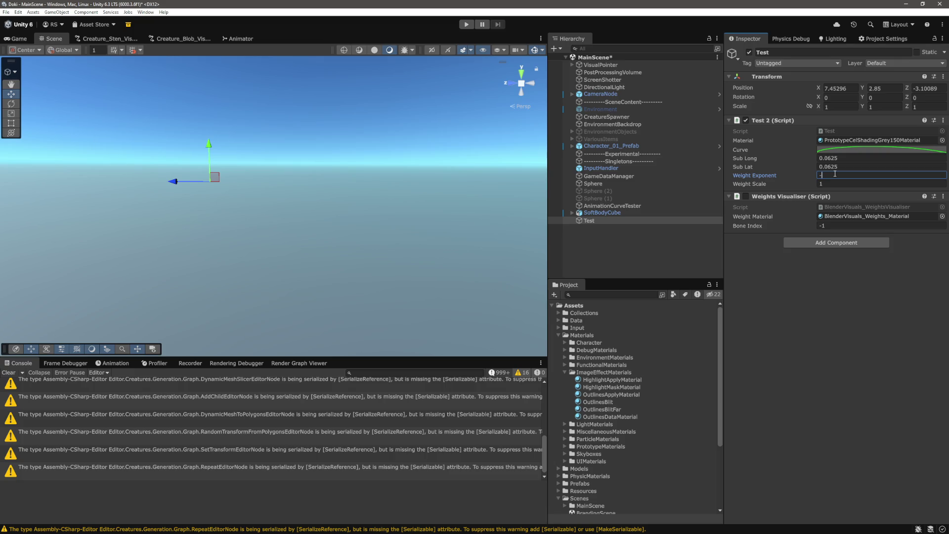
type("1")
key("Return")
left_click(466, 24)
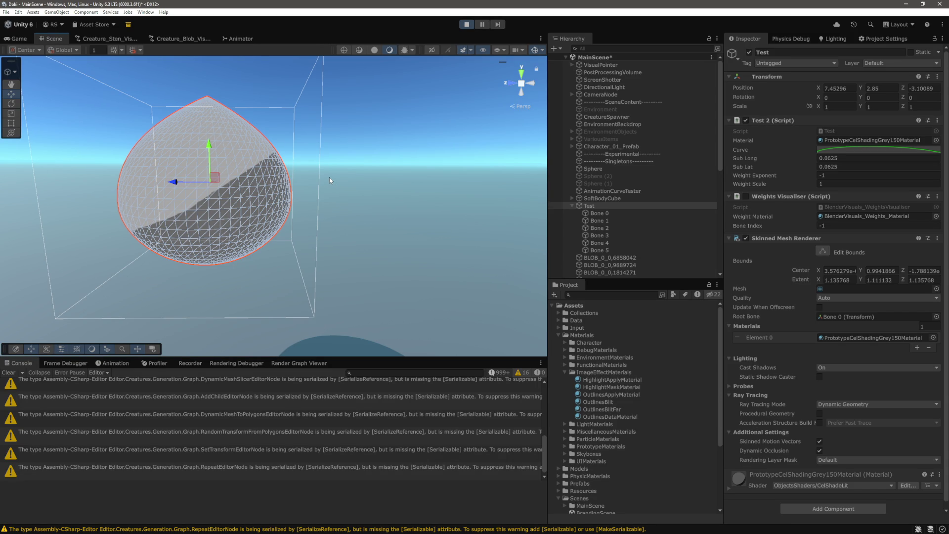
left_click(609, 218)
mouse_move(242, 182)
left_mouse_down()
mouse_move(499, 215)
mouse_move(206, 228)
mouse_move(284, 231)
left_mouse_up()
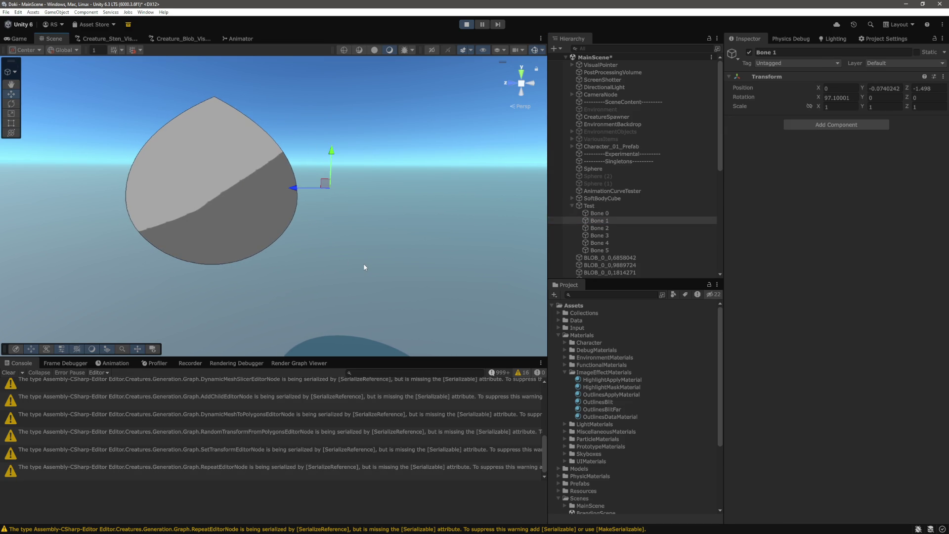
key("alt+Tab")
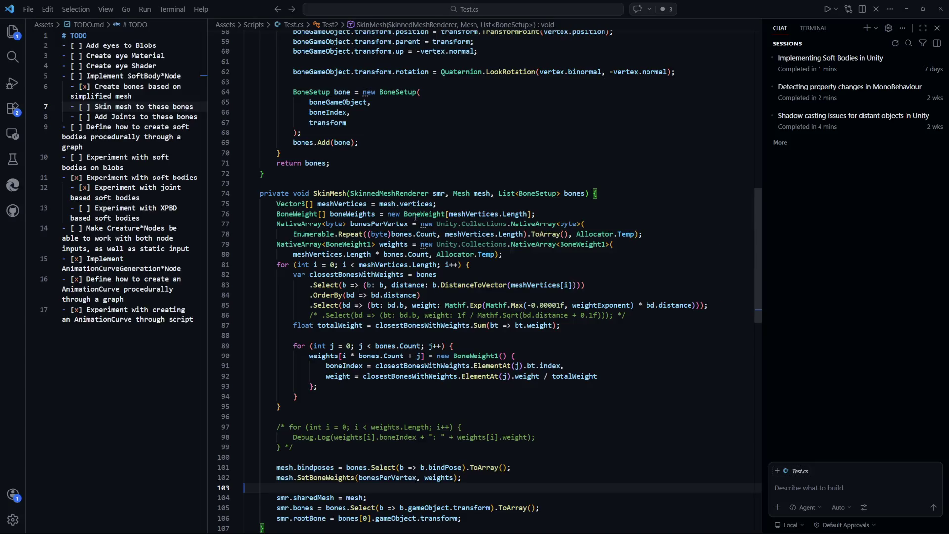
Step: Change line 85's weight clamp in Test.cs from Mathf.Max to Mathf.Min and return to Unity
key("Up")
key("Up")
key("Up")
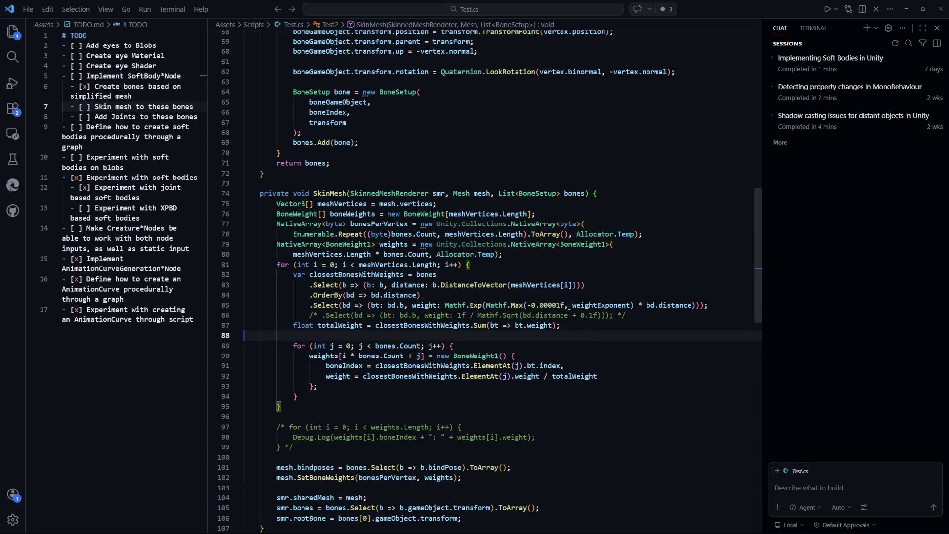
key("Down")
key("Down")
key("Down")
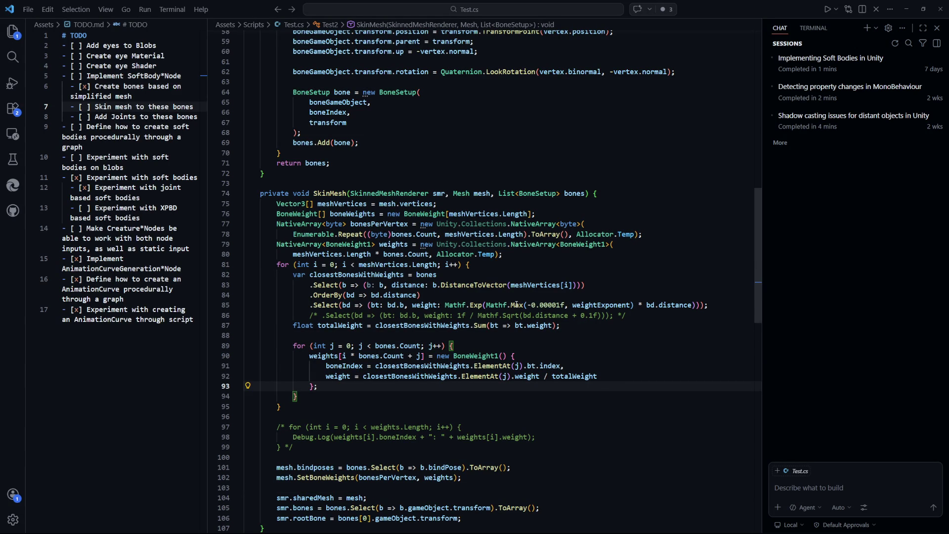
type("n")
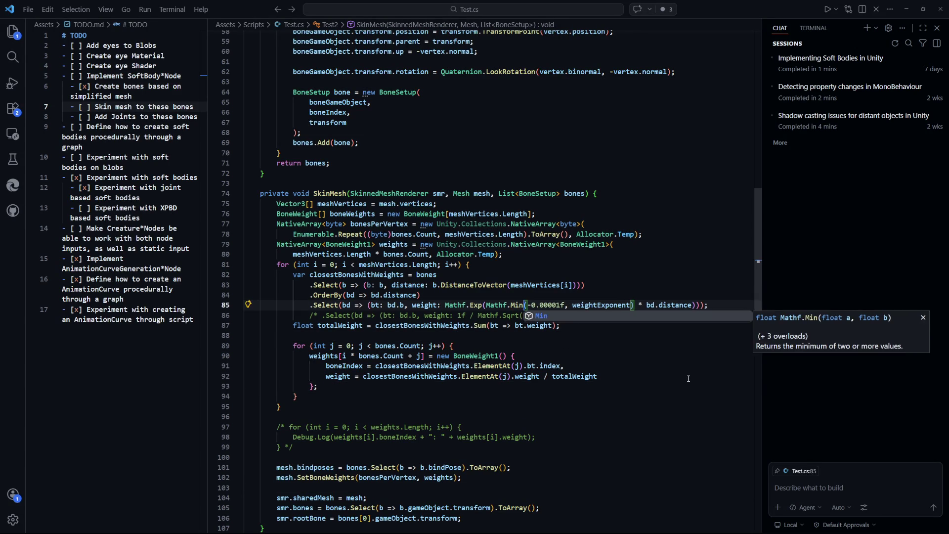
key("alt+Tab")
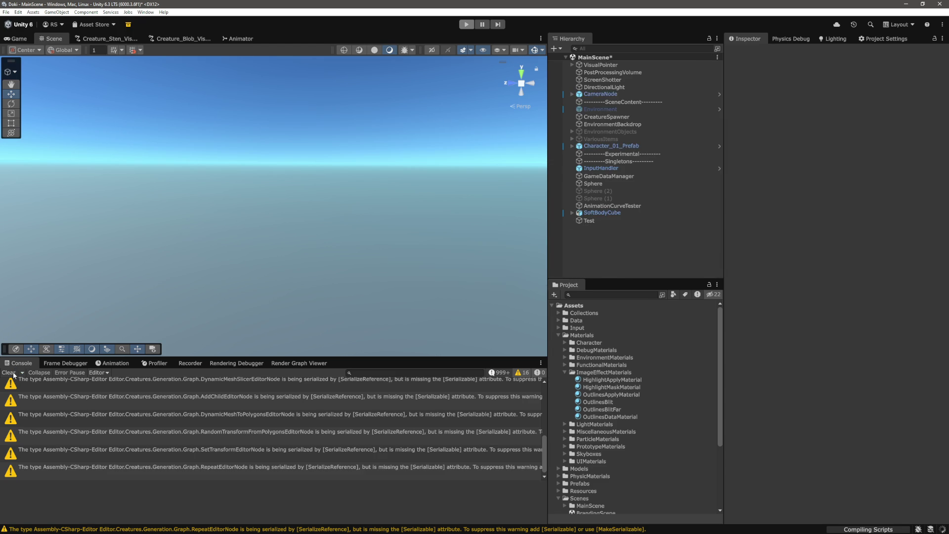
Step: Set the Test object's Weight Exponent to -2
left_click(613, 214)
left_click(613, 220)
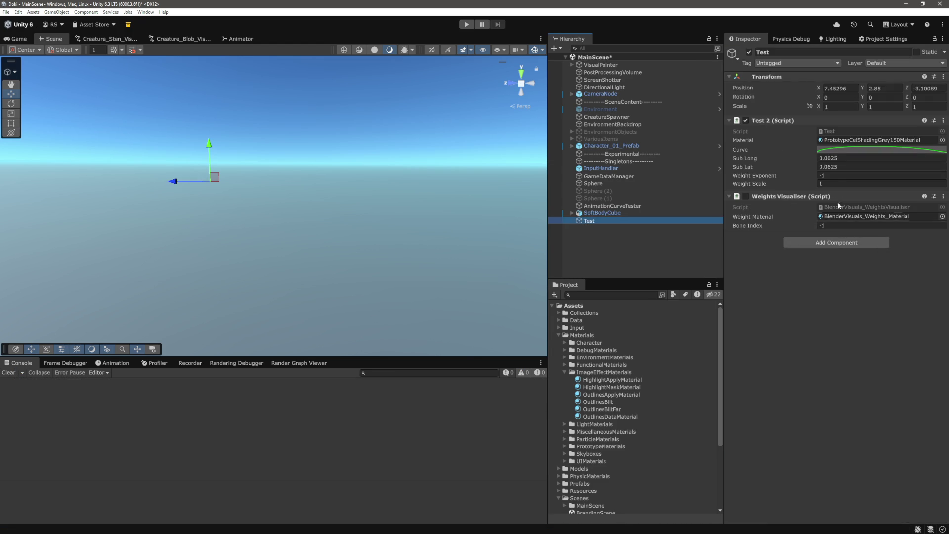
left_click(840, 175)
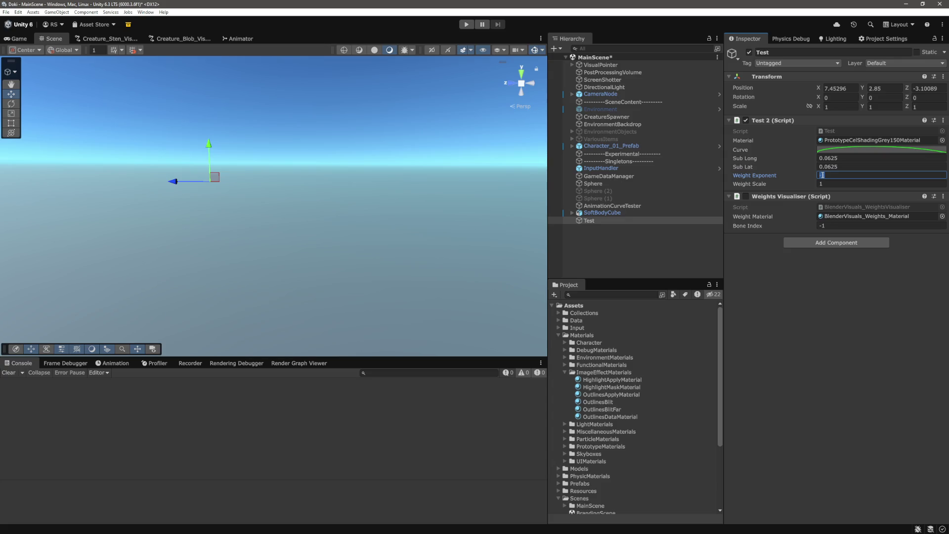
type("-2")
key("Return")
Step: In play mode, drag Bone 1 along Z in the Scene view to stretch the blob, then stop
left_click(467, 24)
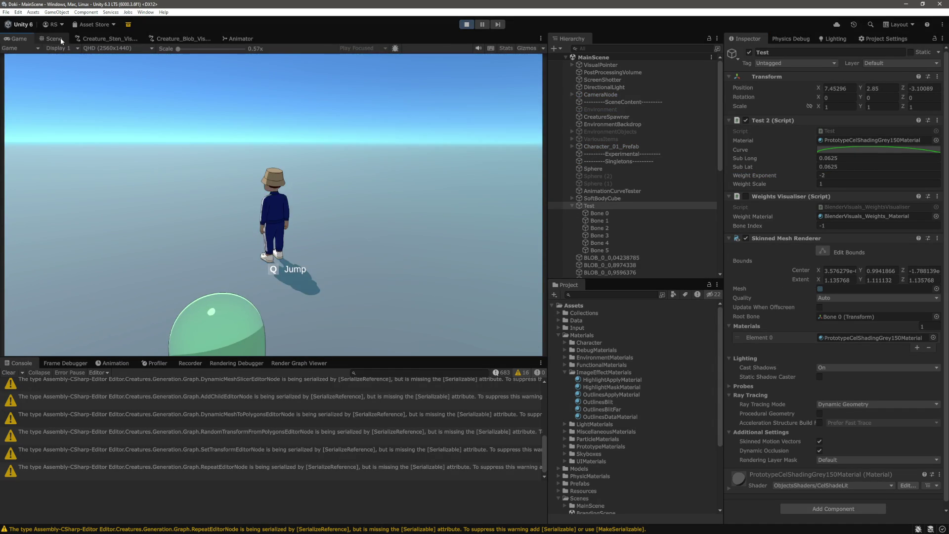
left_click(54, 38)
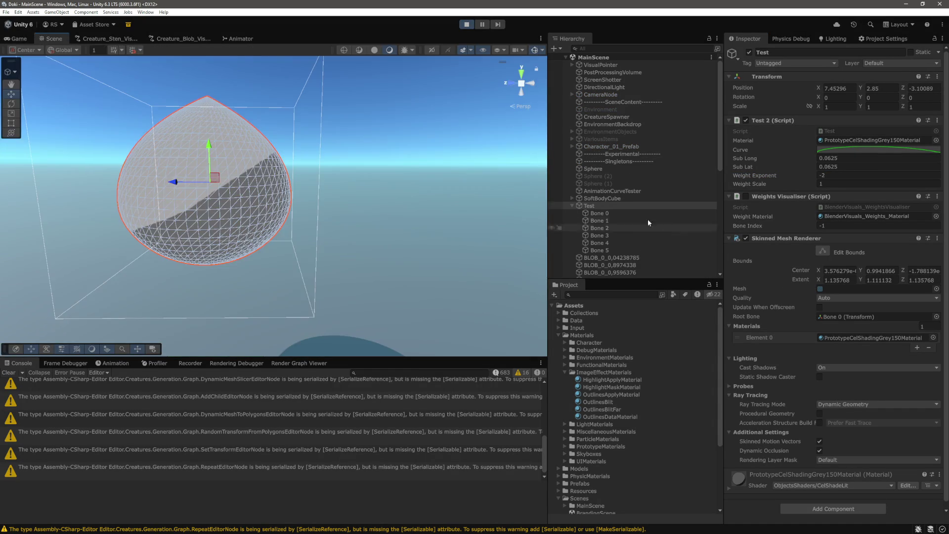
left_click(615, 220)
mouse_move(257, 188)
left_mouse_down()
mouse_move(420, 212)
mouse_move(278, 203)
mouse_move(194, 212)
mouse_move(423, 231)
mouse_move(129, 242)
mouse_move(520, 257)
mouse_move(376, 195)
mouse_move(334, 248)
mouse_move(351, 162)
mouse_move(229, 174)
mouse_move(222, 193)
mouse_move(327, 172)
mouse_move(111, 202)
mouse_move(318, 205)
mouse_move(296, 183)
mouse_move(287, 188)
left_mouse_up()
left_click(468, 28)
Step: Reset Test's Weight Exponent to -1 and go back to the code editor
left_click(588, 221)
left_click(847, 175)
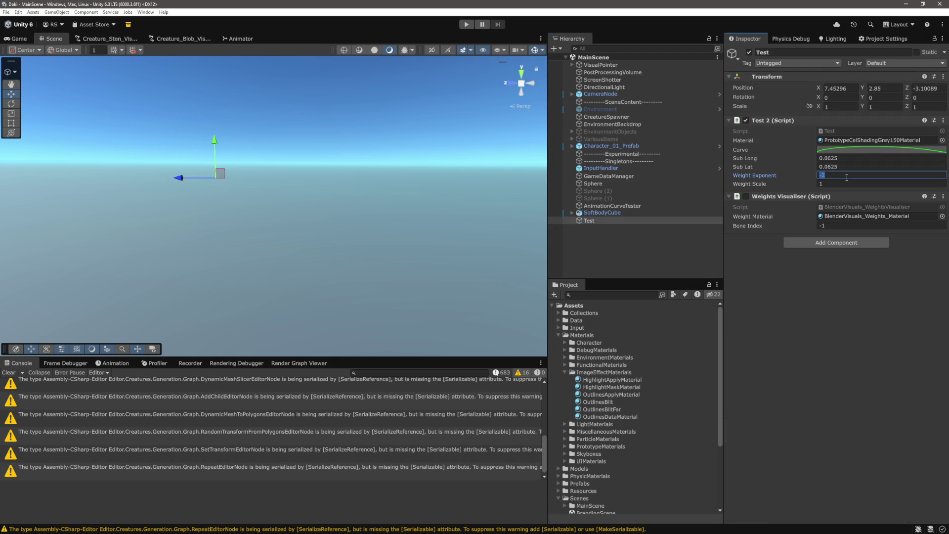
type("-1")
key("Return")
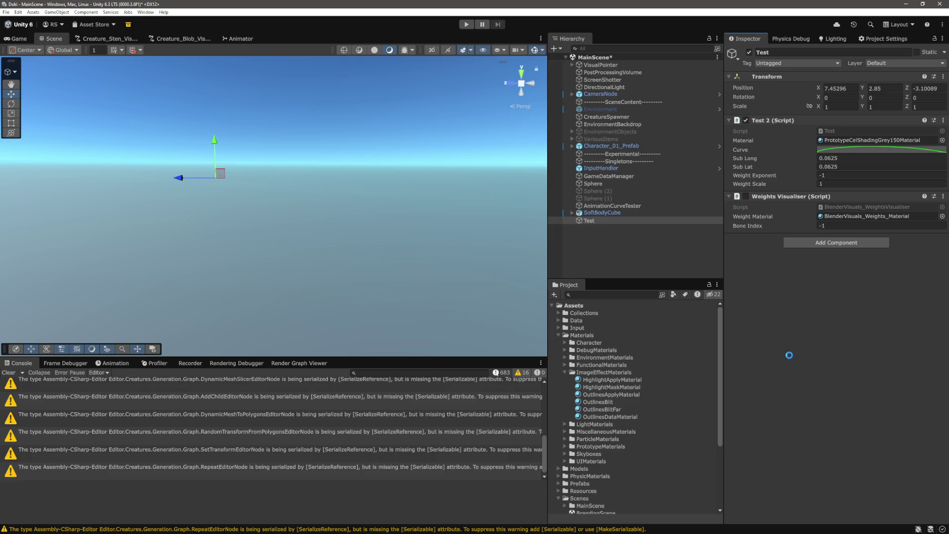
key("alt+Tab")
Step: Make line 92 divide the bone weight by (weightScale * totalWeight), save Test.cs, and return to Unity
scroll(533, 366, "down", 1)
left_click(563, 339)
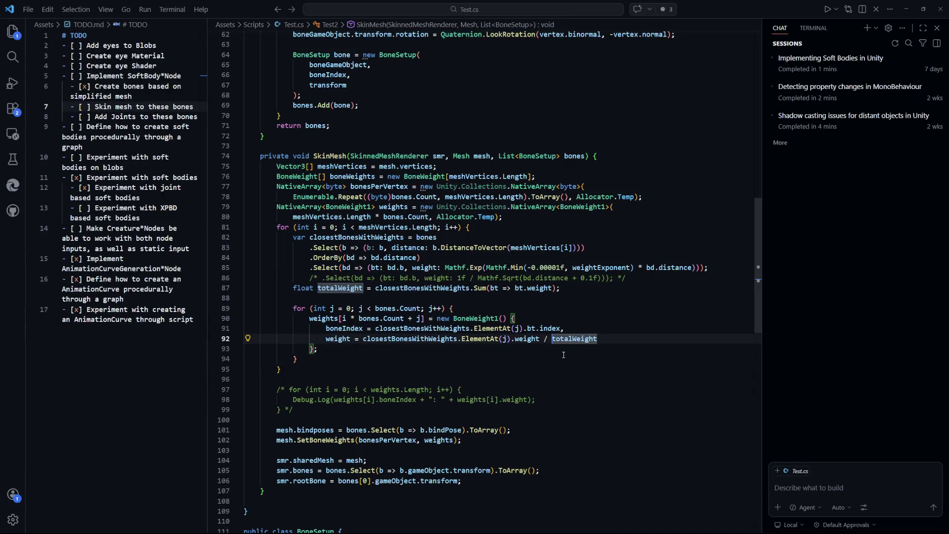
key("ctrl+Left")
type("(weightScale *")
key("End")
type(")")
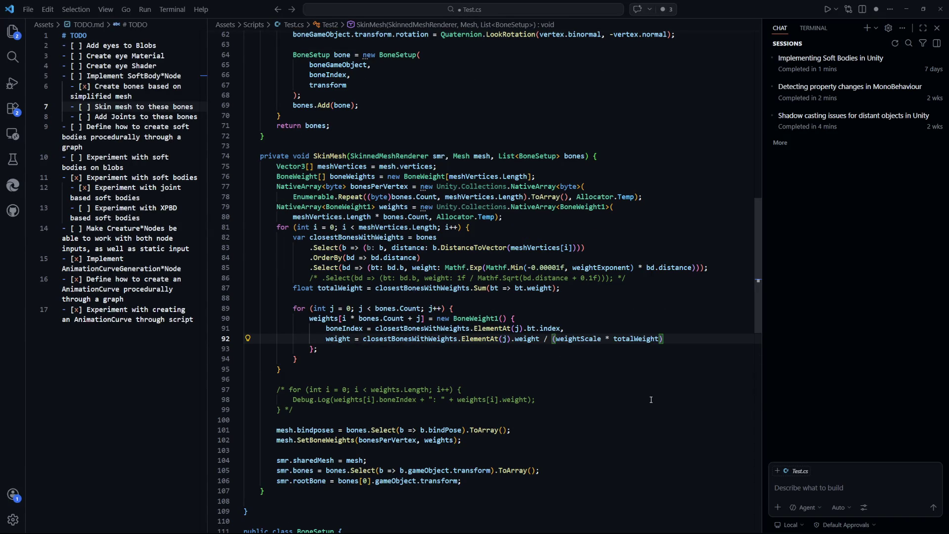
key("ctrl+s")
key("alt+Tab")
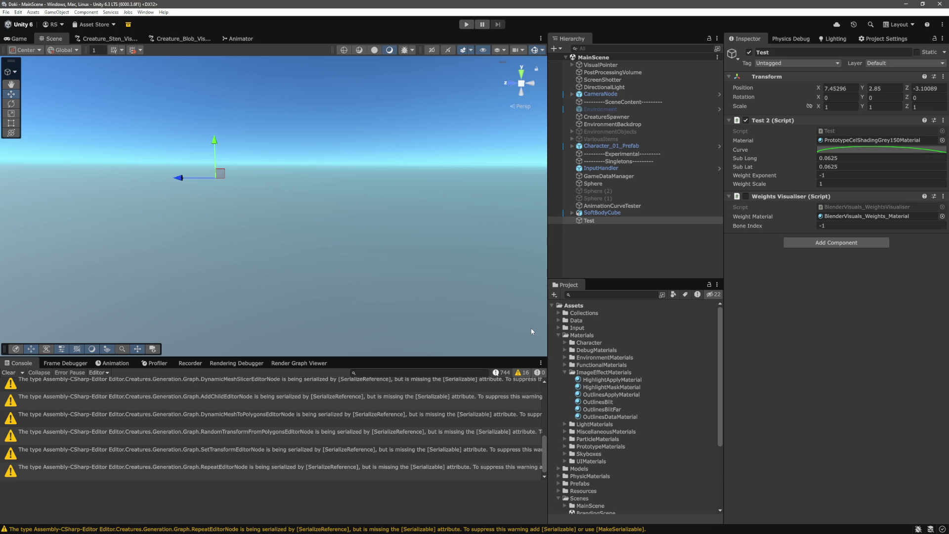
Step: Clear the Console and set Test's Weight Scale to 0.5
left_click(10, 372)
left_click(801, 318)
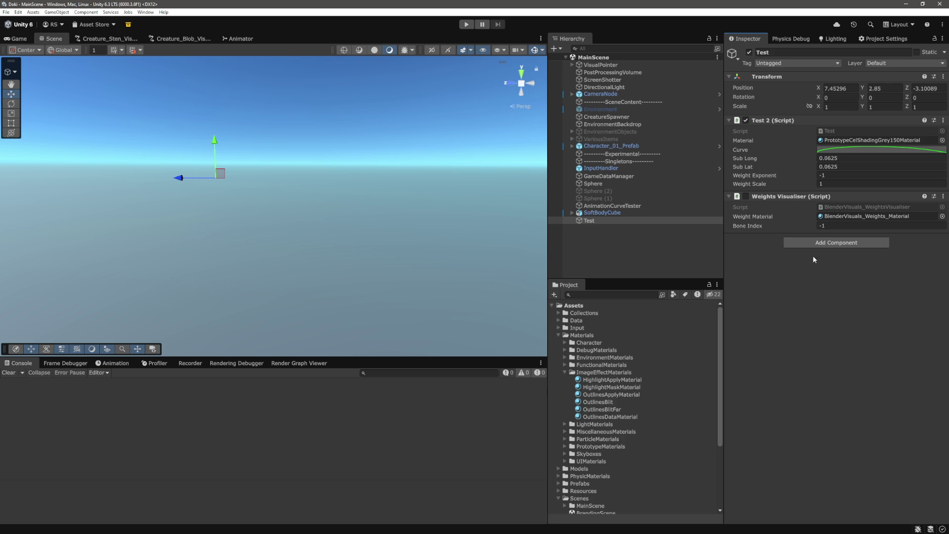
left_click(841, 175)
key("Tab")
type("0.5")
key("Return")
Step: In play mode, pull Bone 1 out and back to stretch and shrink the blob, then stop
key("ctrl+p")
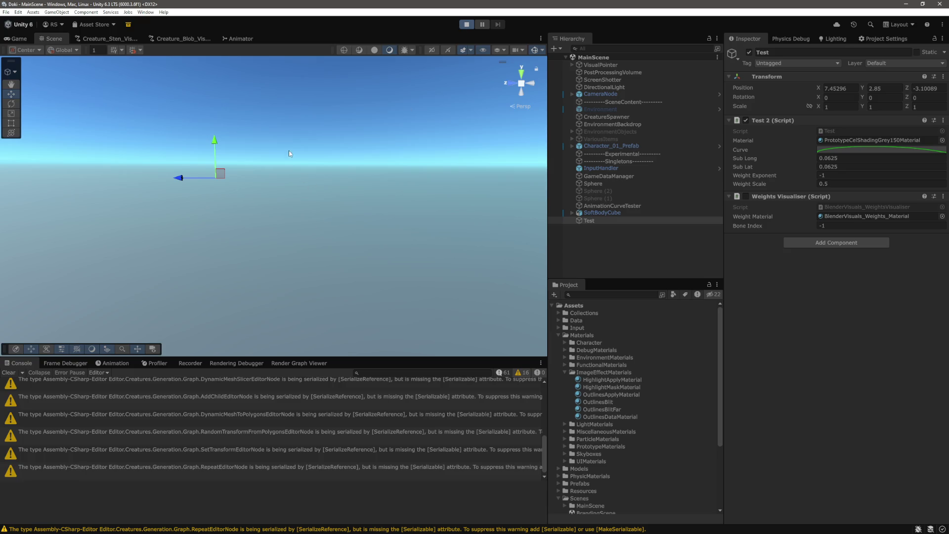
left_click(64, 37)
double_click(598, 220)
mouse_move(291, 187)
left_mouse_down()
mouse_move(375, 199)
mouse_move(394, 213)
mouse_move(218, 216)
mouse_move(202, 163)
mouse_move(460, 175)
left_mouse_up()
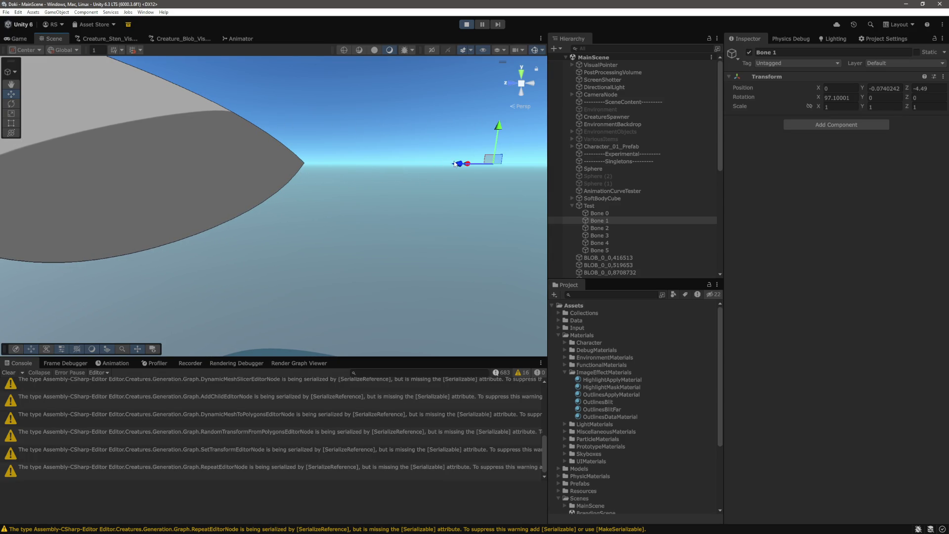
mouse_move(457, 164)
left_mouse_down()
mouse_move(323, 171)
mouse_move(313, 190)
mouse_move(340, 178)
mouse_move(183, 184)
mouse_move(182, 174)
mouse_move(299, 177)
left_mouse_up()
left_click(466, 24)
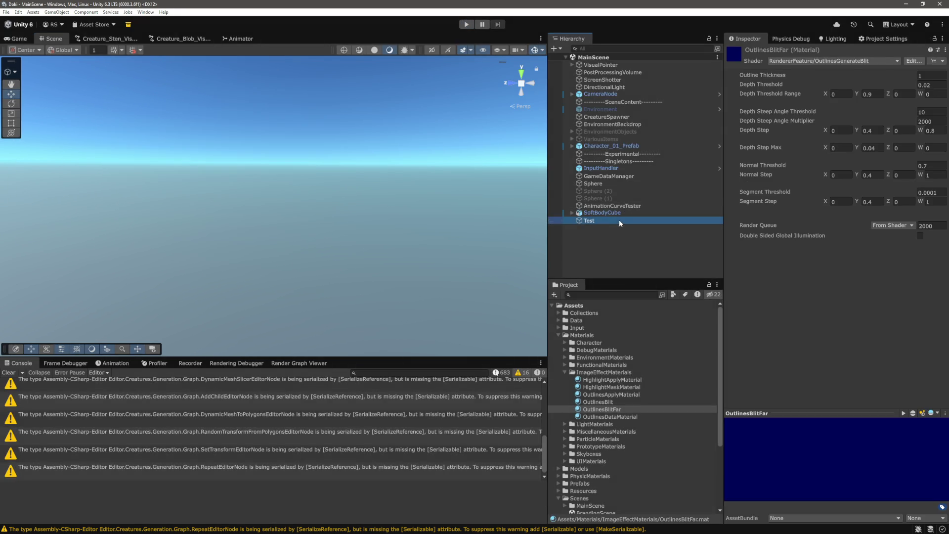
Step: Set Weight Scale to 2 and rerun play mode, pulling Bone 1 along Z
left_click(619, 219)
left_click(838, 183)
type("2")
key("Return")
left_click(465, 24)
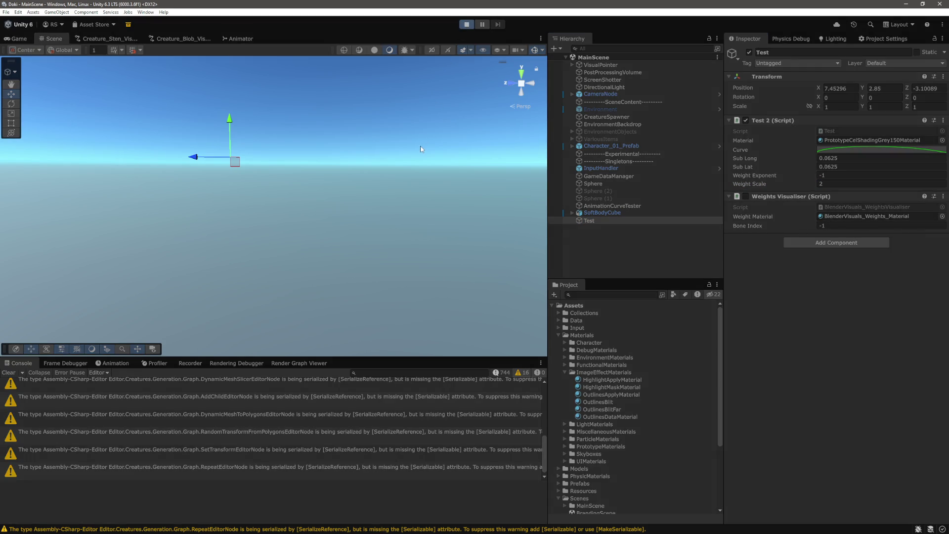
left_click(54, 39)
left_click(599, 221)
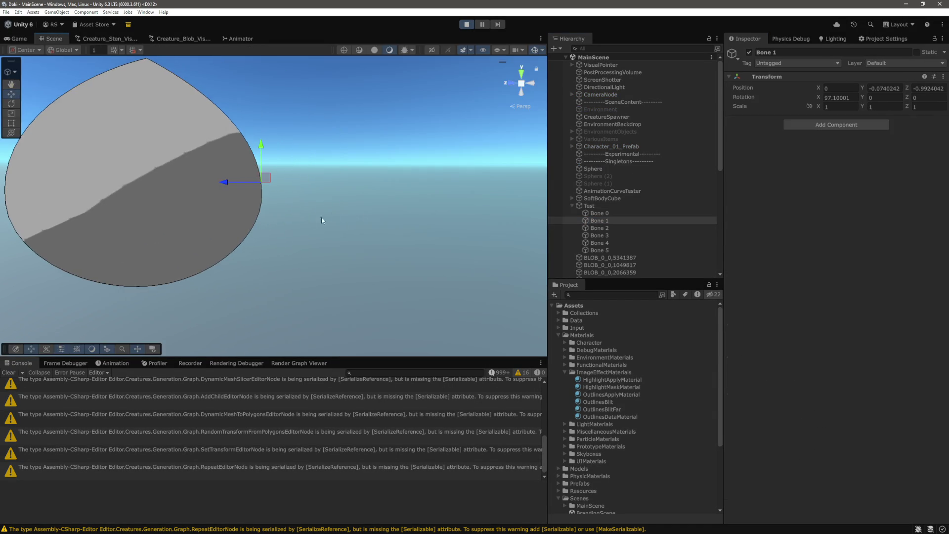
mouse_move(231, 186)
left_mouse_down()
mouse_move(411, 203)
mouse_move(231, 239)
mouse_move(286, 244)
mouse_move(167, 241)
left_mouse_up()
left_click(460, 24)
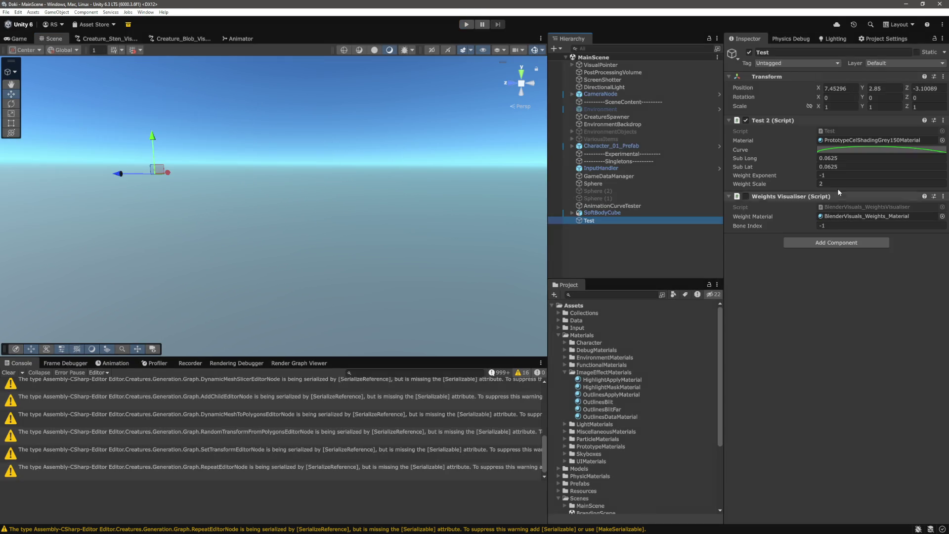
Step: In play mode, drag Bone 1 along Z to reshape the blob, undoing the last move
left_click(465, 24)
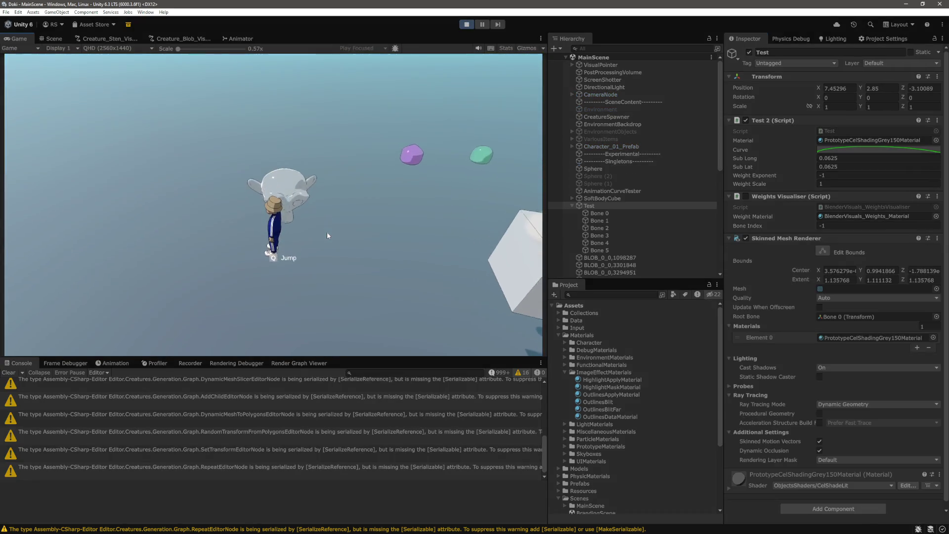
left_click(54, 38)
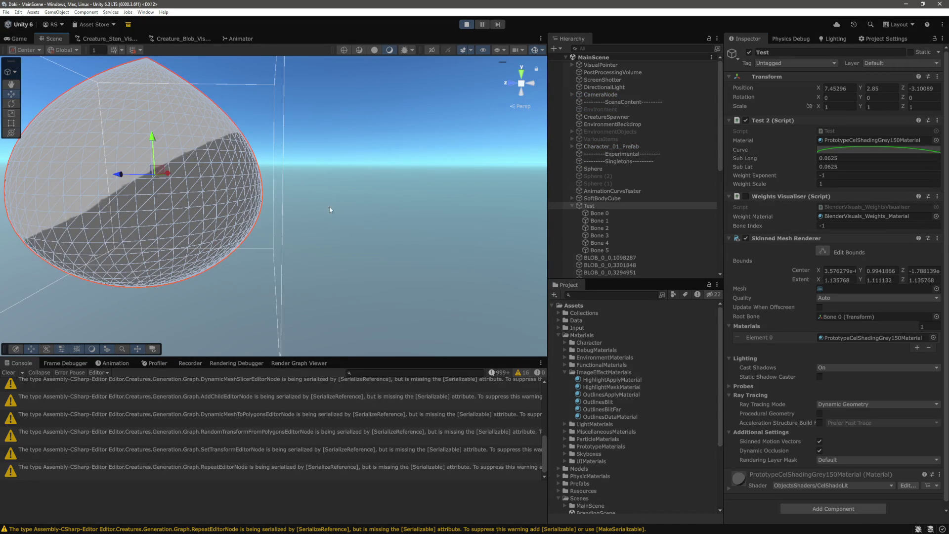
key("w")
mouse_move(344, 231)
left_mouse_down()
mouse_move(406, 205)
mouse_move(377, 233)
mouse_move(377, 219)
left_mouse_up()
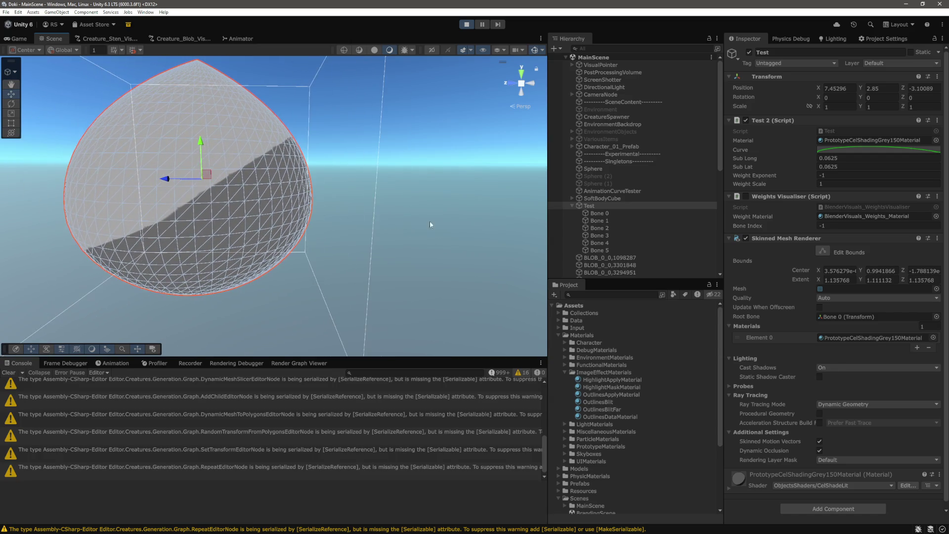
left_click(608, 221)
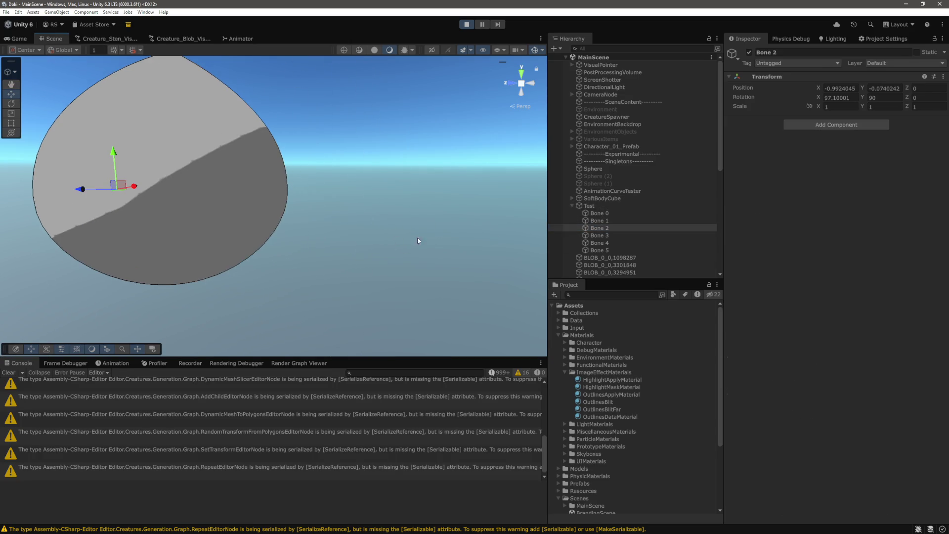
mouse_move(371, 238)
left_mouse_down()
mouse_move(170, 198)
mouse_move(275, 227)
mouse_move(373, 202)
left_mouse_up()
mouse_move(393, 148)
left_mouse_down()
mouse_move(372, 186)
mouse_move(201, 196)
mouse_move(266, 197)
mouse_move(236, 201)
mouse_move(301, 217)
mouse_move(287, 223)
left_mouse_up()
left_click_drag(192, 229, 297, 219)
mouse_move(326, 180)
left_mouse_down()
mouse_move(35, 224)
mouse_move(375, 229)
mouse_move(136, 241)
mouse_move(304, 240)
left_mouse_up()
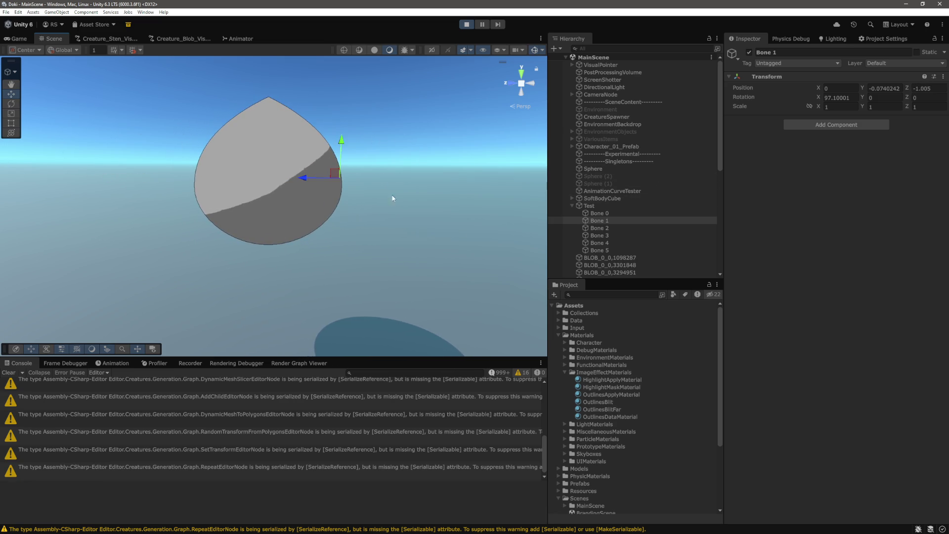
key("ctrl+z")
Step: Inspect Bones 2 and 4, then move Bone 0 up and down to test the blob
scroll(404, 189, "up", 1)
left_click_drag(416, 186, 415, 163)
left_click(599, 228)
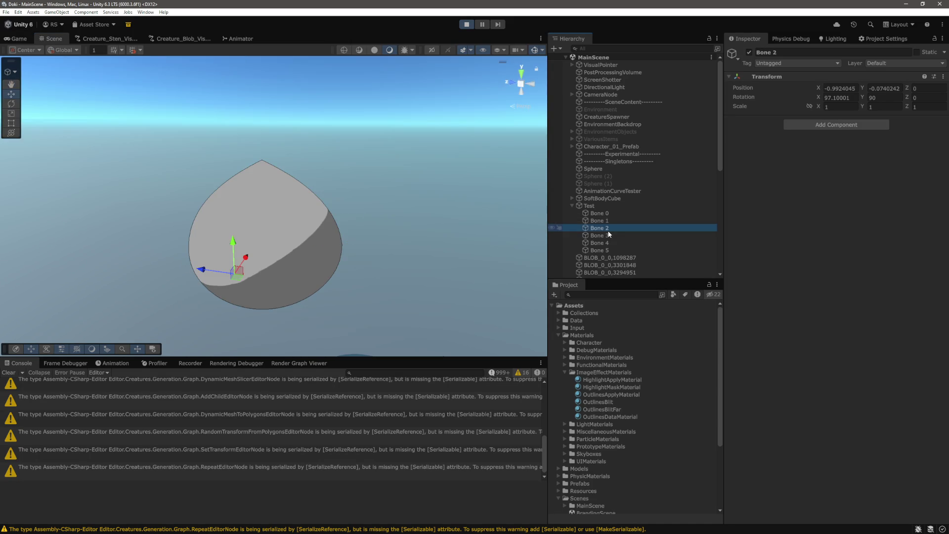
left_click(606, 243)
mouse_move(360, 250)
left_mouse_down()
mouse_move(403, 325)
mouse_move(402, 247)
left_mouse_up()
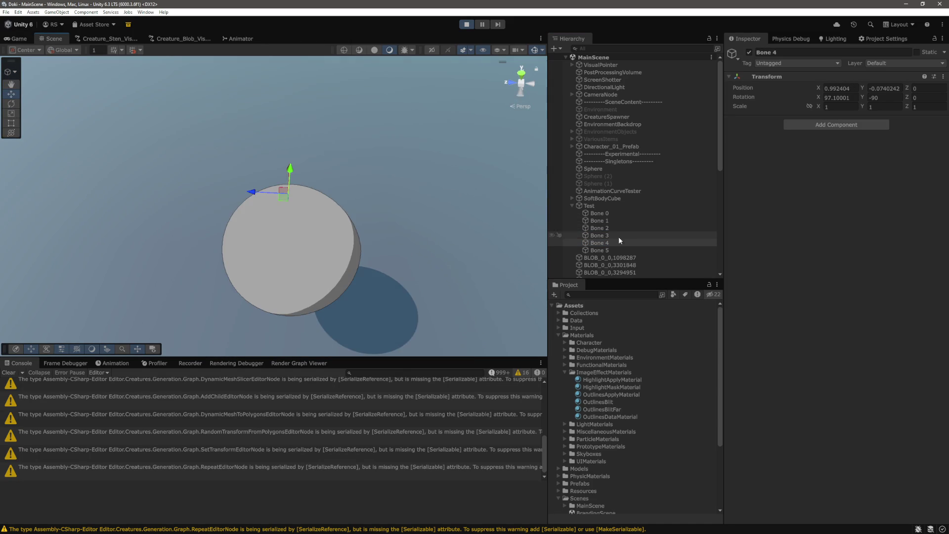
left_click(606, 213)
mouse_move(341, 148)
left_mouse_down()
mouse_move(337, 203)
mouse_move(358, 184)
left_mouse_up()
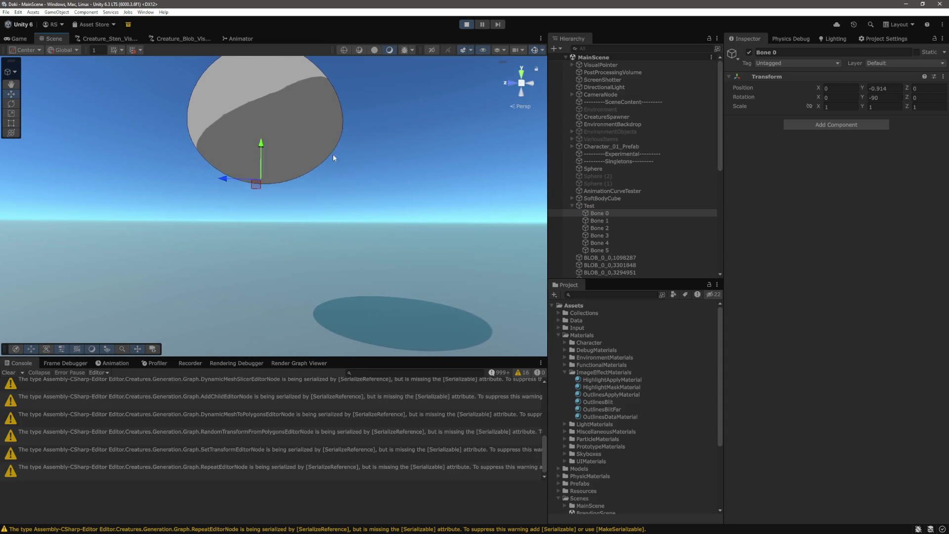
left_click_drag(333, 154, 354, 190)
mouse_move(251, 223)
left_mouse_down()
mouse_move(251, 244)
mouse_move(262, 150)
mouse_move(252, 192)
left_mouse_up()
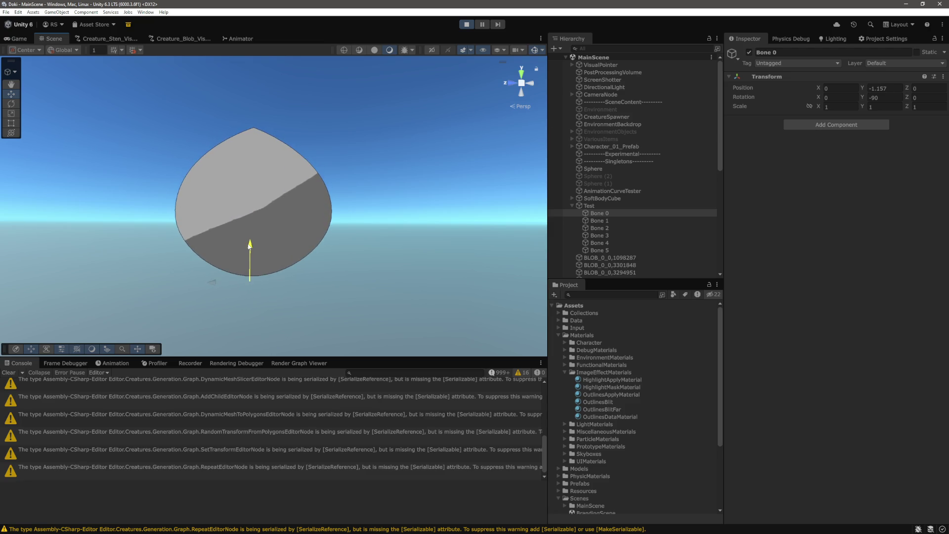
left_click(607, 221)
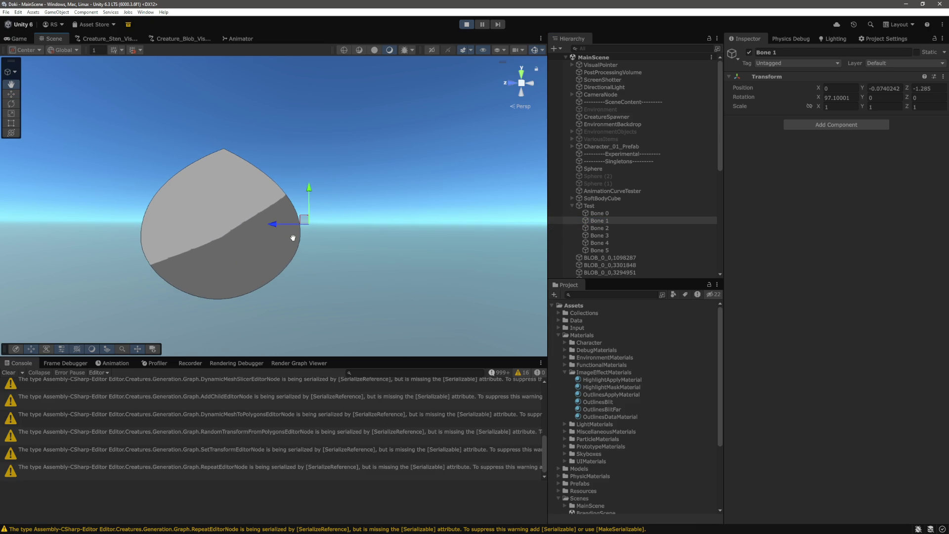
key("alt+Tab")
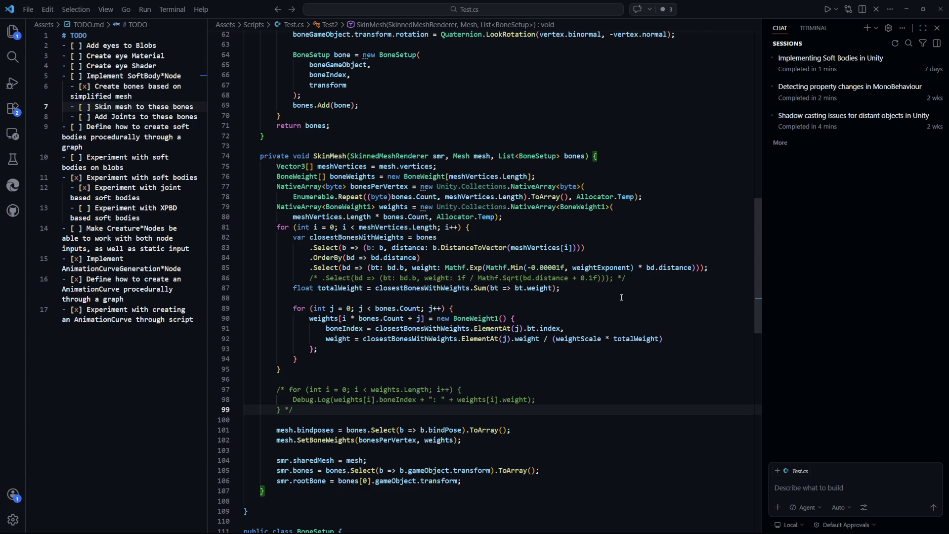
Step: Uncomment line 86's 1f / Mathf.Sqrt weight, block-comment line 85's Mathf.Exp weight, and save
left_click(633, 278)
key("shift+Home")
key("shift+alt+a")
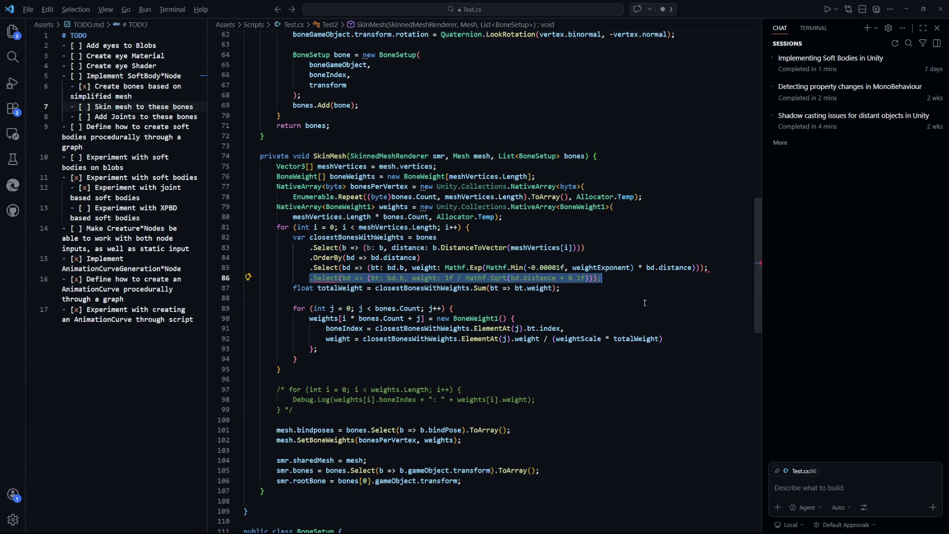
left_click_drag(710, 267, 311, 268)
key("shift+alt+a")
key("ctrl+s")
left_click(593, 399)
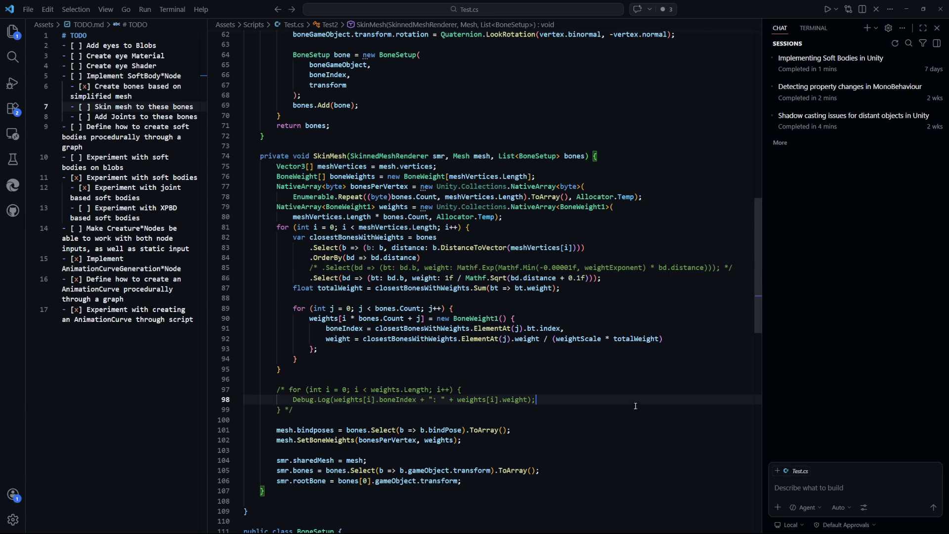
key("alt+Tab")
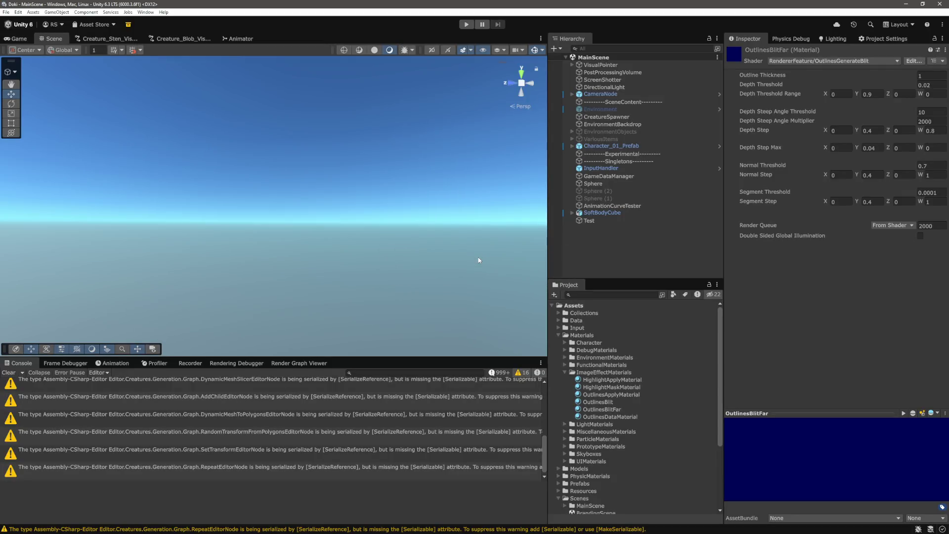
Step: In play mode, pull Bone 1 along Z to check the square-root weighting
left_click(466, 24)
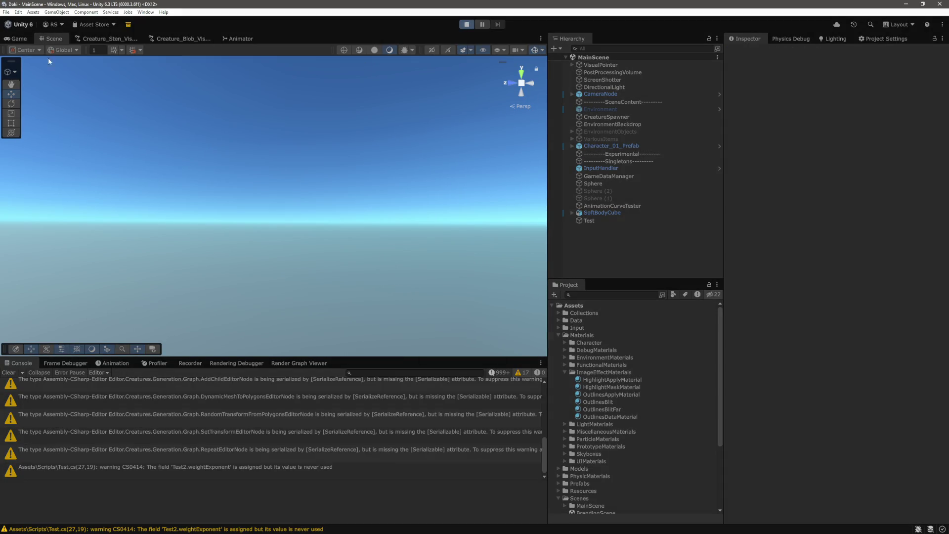
left_click(52, 39)
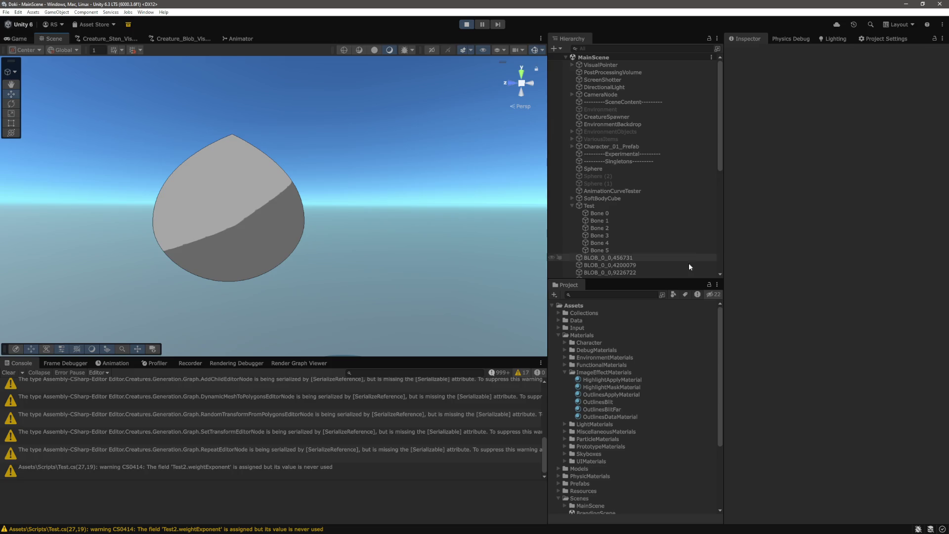
left_click(627, 220)
mouse_move(269, 211)
left_mouse_down()
mouse_move(121, 228)
mouse_move(409, 241)
mouse_move(220, 250)
mouse_move(229, 251)
mouse_move(165, 263)
mouse_move(401, 268)
left_mouse_up()
key("alt+Tab")
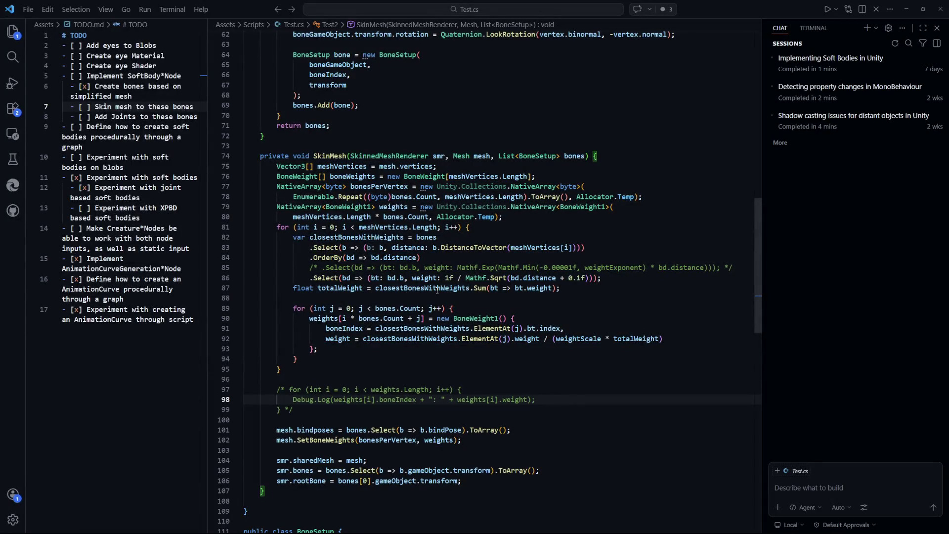
Step: Select the 0.1f offset inside the Sqrt on line 86
left_click(602, 278)
left_click_drag(243, 308, 516, 319)
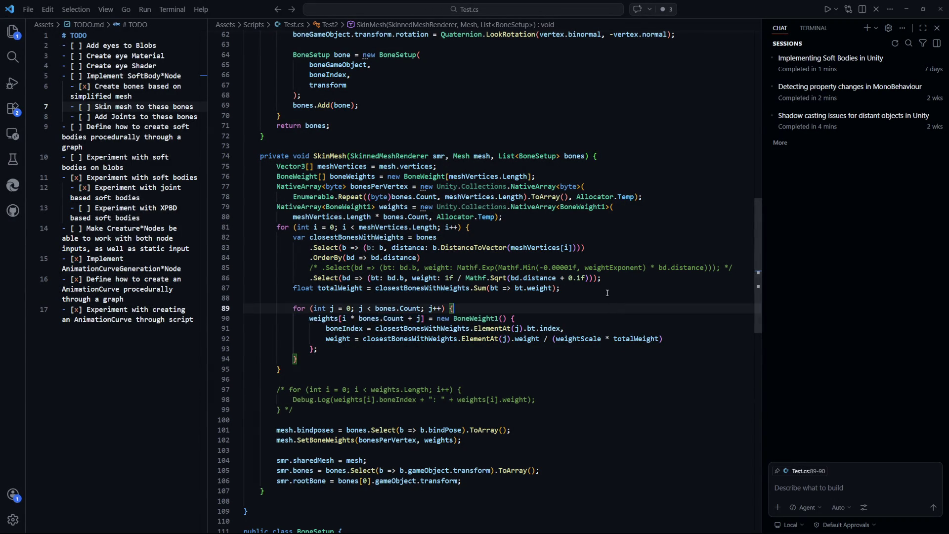
left_click_drag(600, 278, 489, 278)
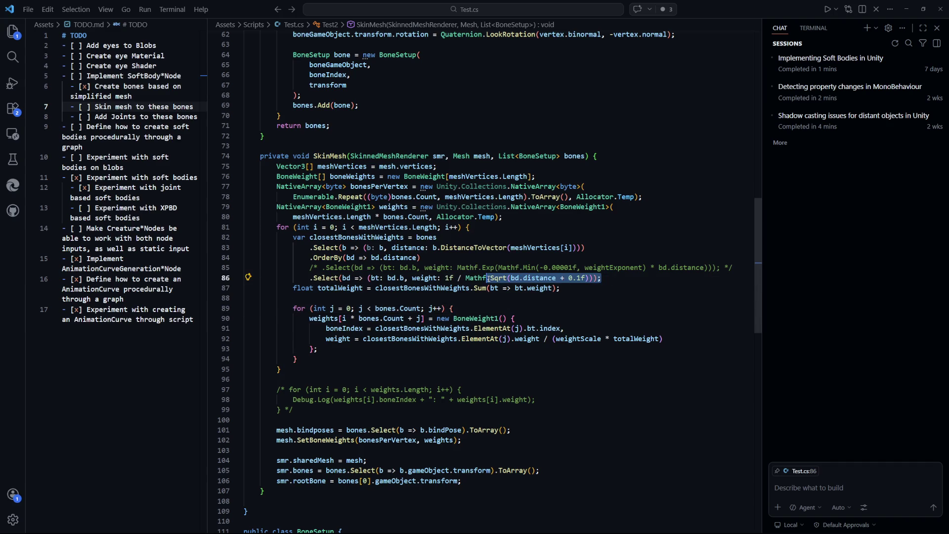
key("Down")
key("Down")
key("Up")
key("Up")
key("Left")
key("Left")
key("Left")
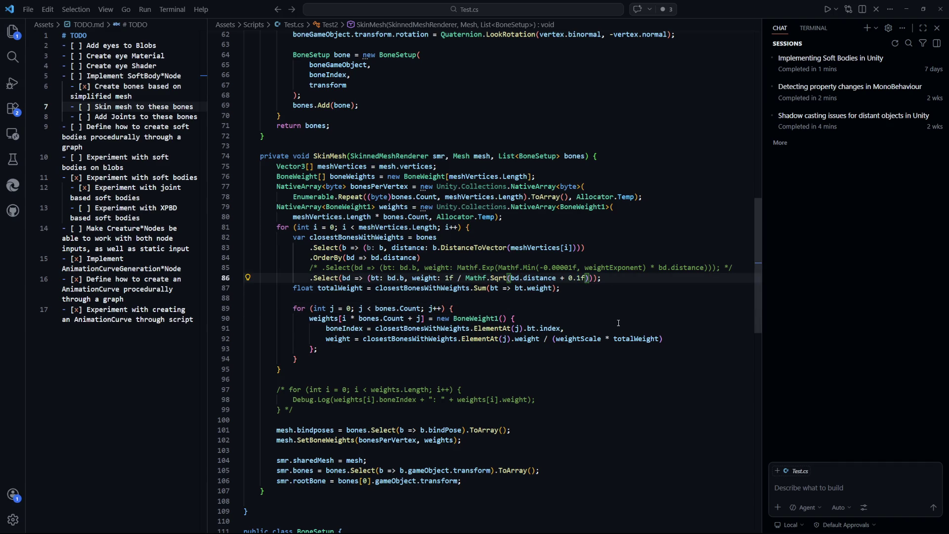
left_click_drag(585, 278, 568, 280)
key("alt+Tab")
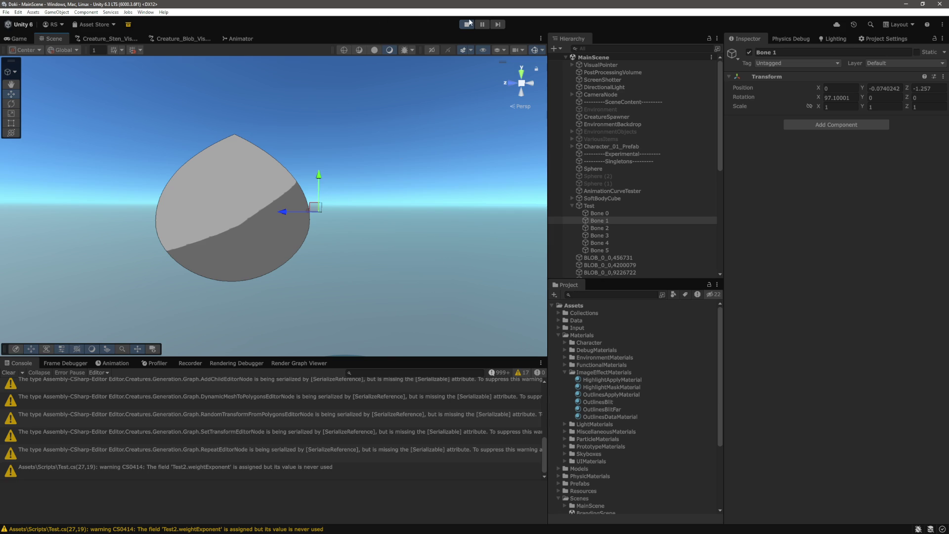
key("alt+Tab")
Step: Replace the 0.1f offset with Mathf.Epsilon, save, and return to Unity
type("Mathf.")
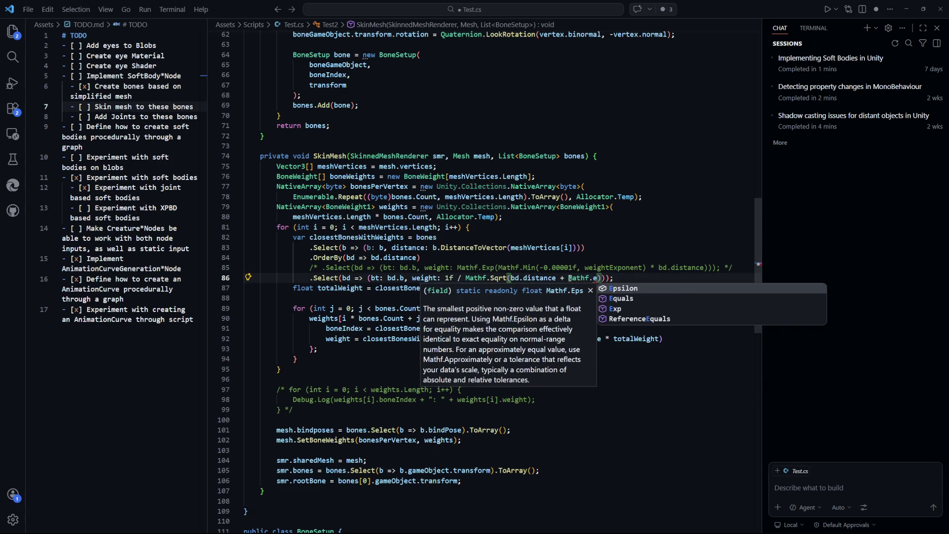
key("Tab")
key("ctrl+s")
left_click(683, 416)
key("alt+Tab")
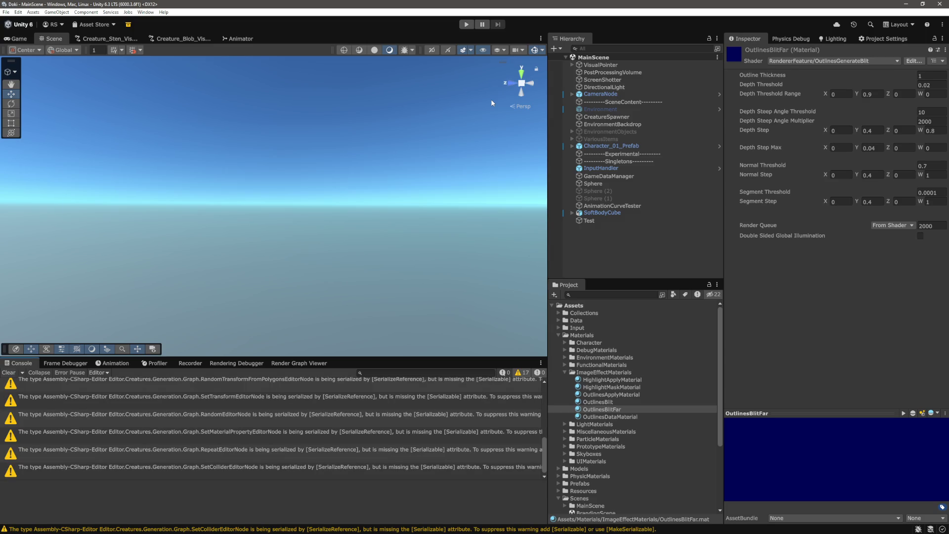
Step: Clear the Console, then in play mode drag Bone 1 sideways to stretch the blob
left_click(9, 373)
left_click(463, 28)
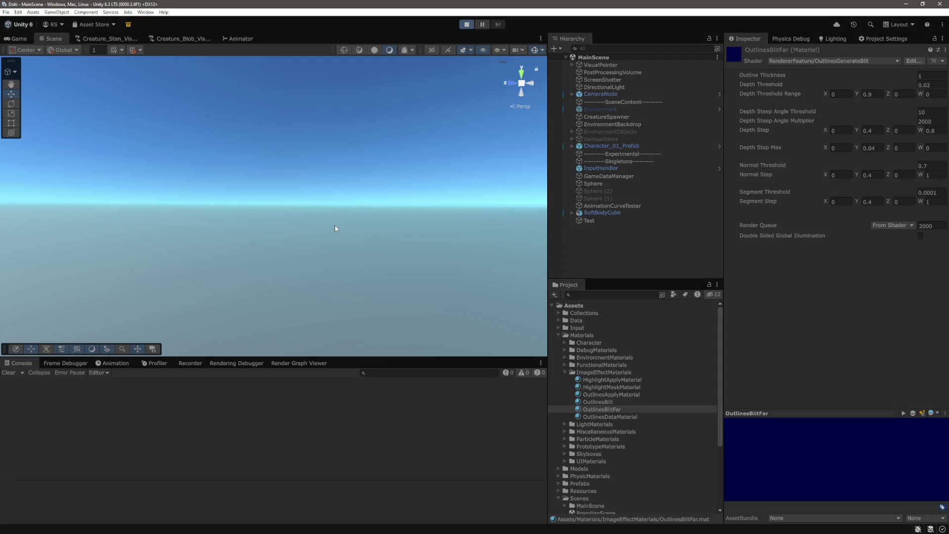
key("ctrl+1")
left_click(599, 220)
mouse_move(292, 224)
left_mouse_down()
mouse_move(455, 231)
mouse_move(262, 243)
left_mouse_up()
left_click(467, 26)
Step: Block-comment line 86's Sqrt weight, uncomment line 85's Mathf.Exp weight, and save
key("alt+Tab")
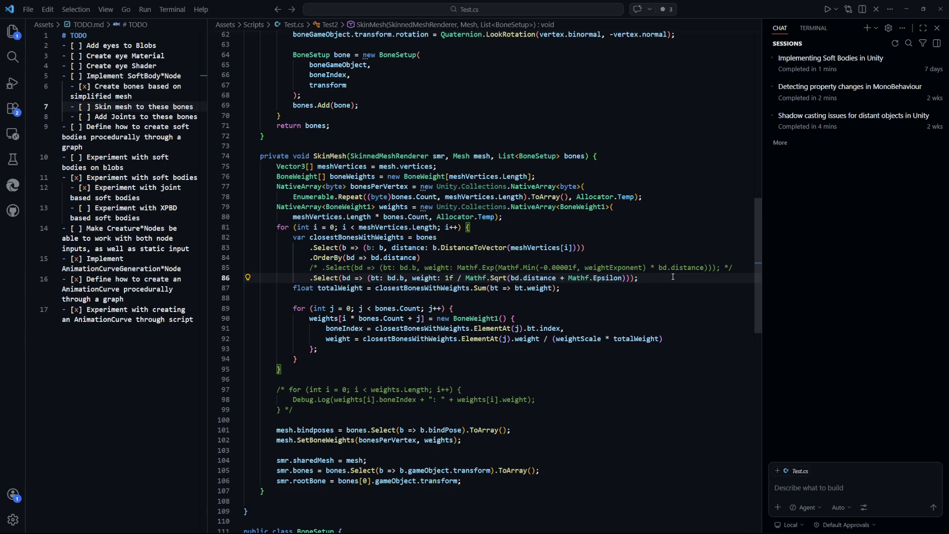
triple_click(673, 276)
key("shift+alt+a")
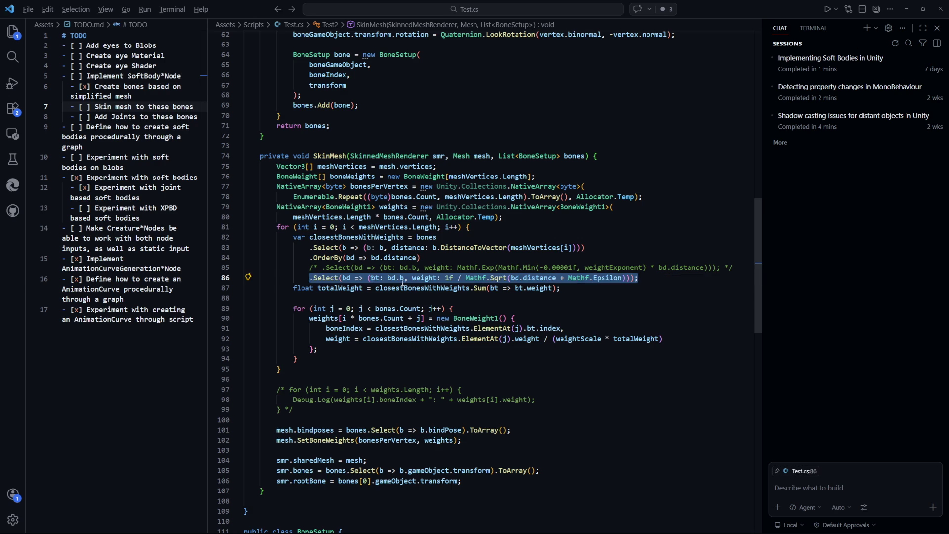
key("Down")
left_click_drag(735, 267, 352, 275)
key("shift+alt+a")
key("ctrl+s")
left_click(659, 389)
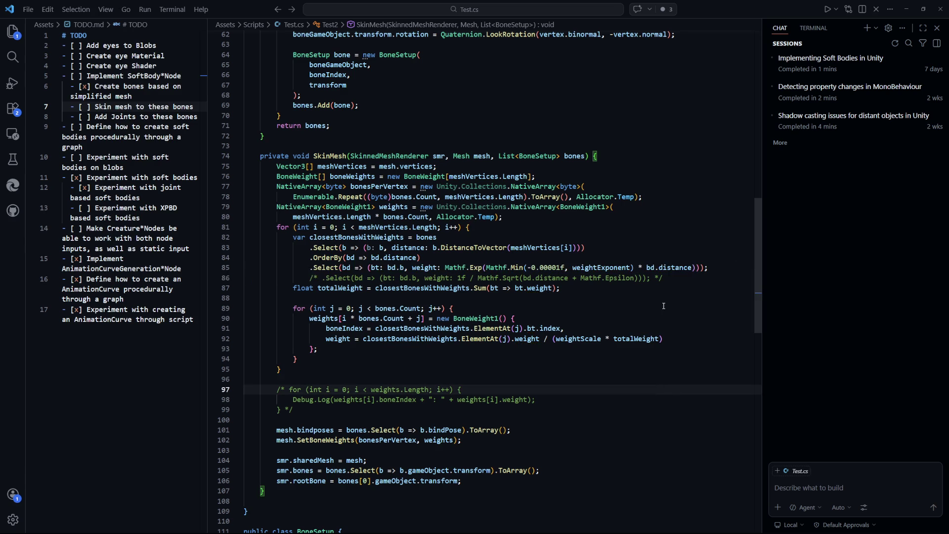
key("alt+Tab")
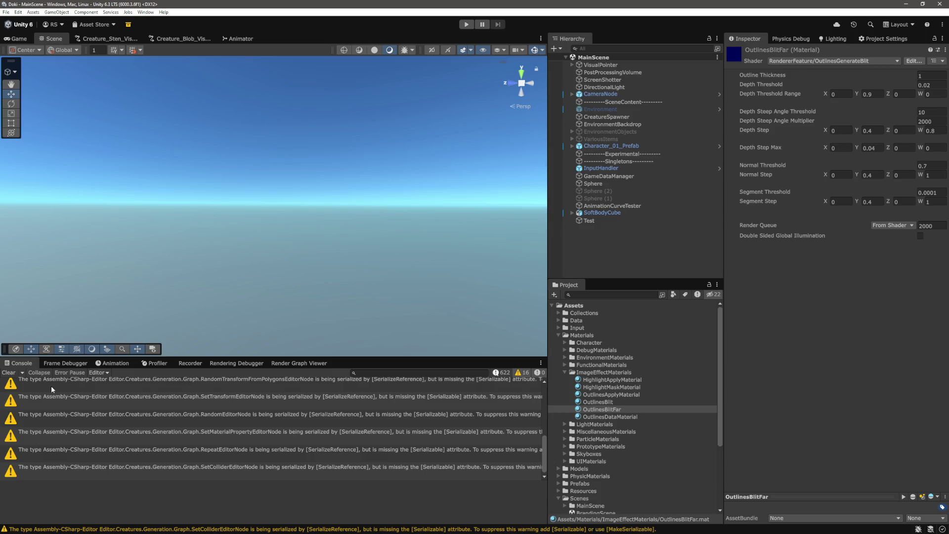
Step: Clear the console, play the scene, and push Bone 1 along Z to deform the blob
left_click(7, 376)
left_click(467, 25)
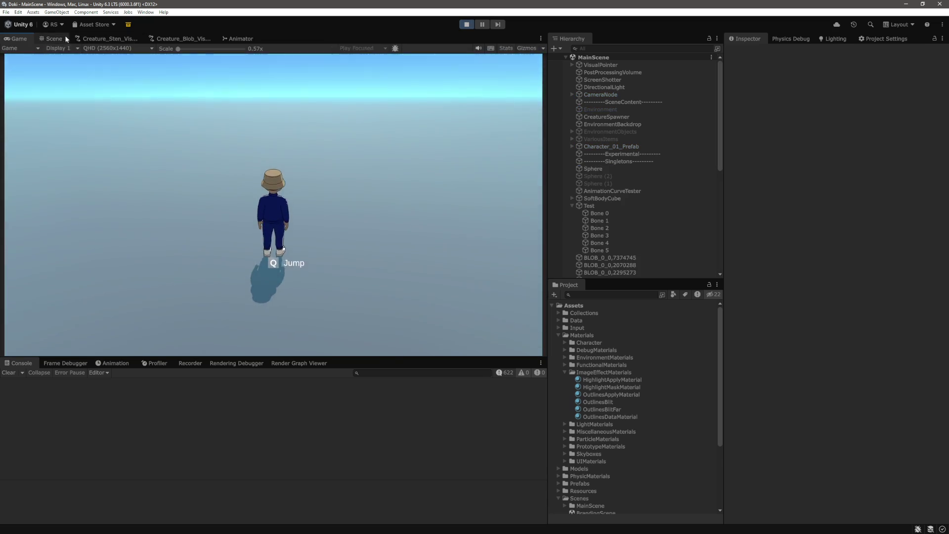
left_click(55, 38)
left_click(611, 220)
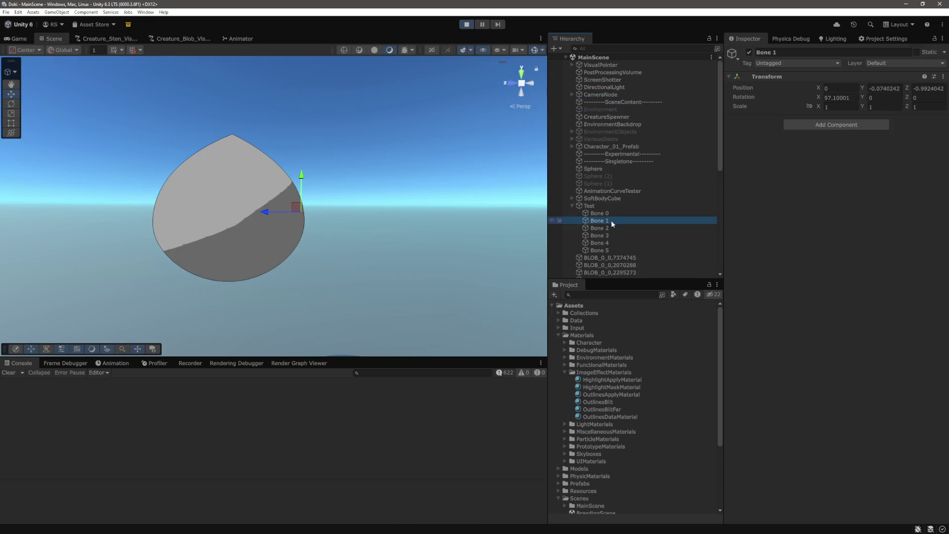
left_click_drag(258, 231, 289, 237)
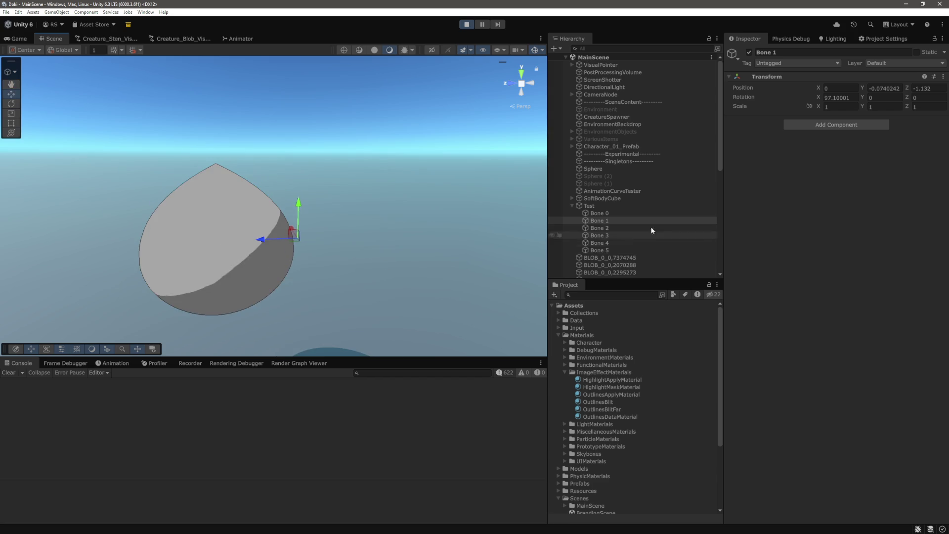
left_click(609, 211)
left_click(600, 206)
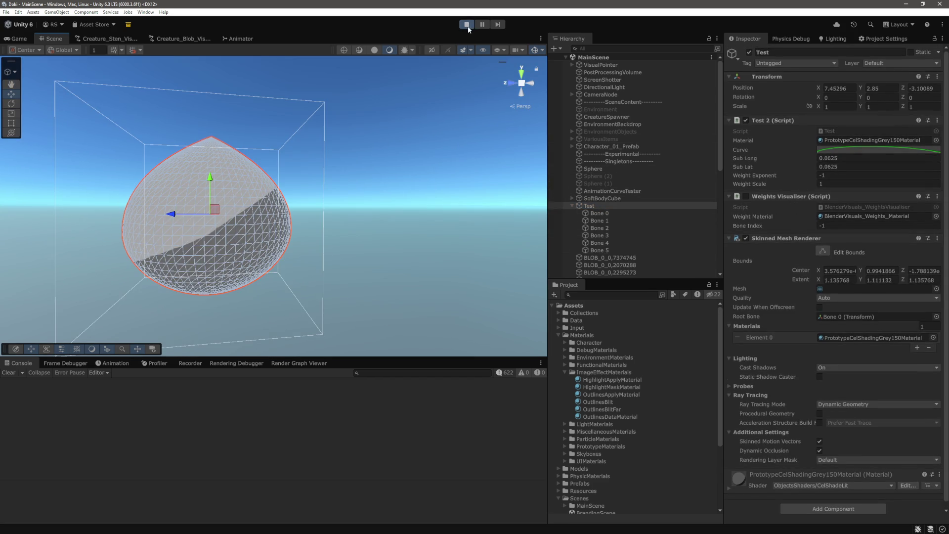
left_click(728, 239)
left_click(729, 197)
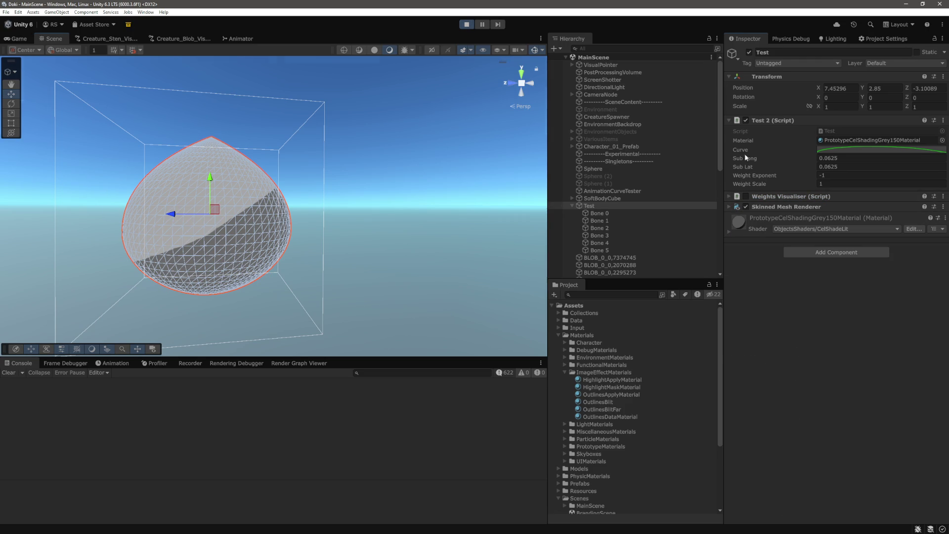
left_click(467, 24)
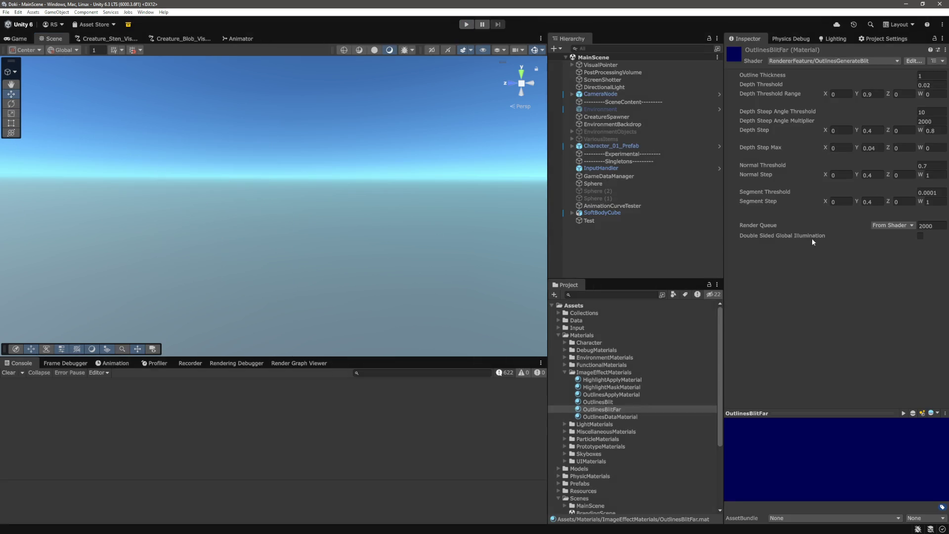
Step: Remove the Weights Visualiser component from the Test object
left_click(618, 221)
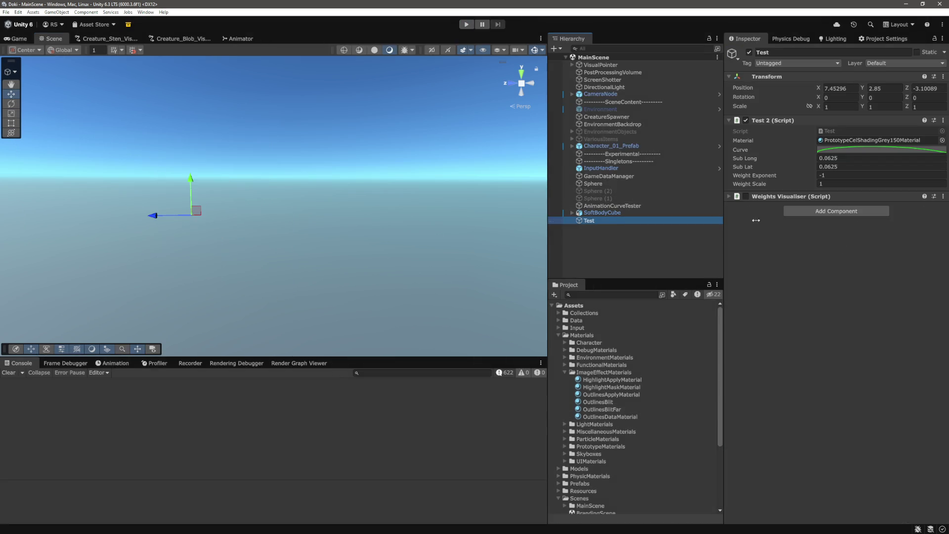
left_click(943, 196)
left_click(919, 217)
Step: Declare a private Rigidbody field named rb below the weightScale field in Test.cs
key("alt+Tab")
scroll(368, 246, "up", 10)
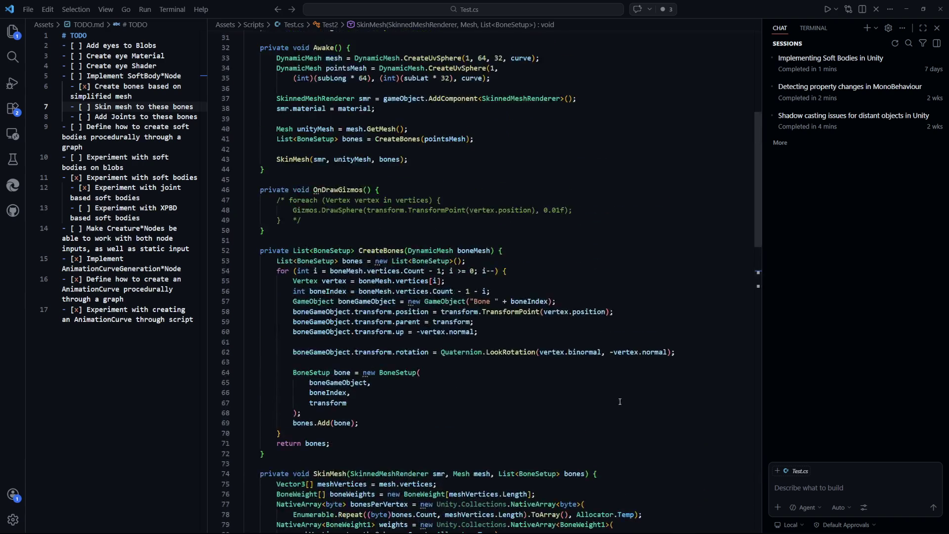
scroll(439, 315, "down", 1)
scroll(468, 329, "up", 3)
left_click(463, 234)
key("Return")
key("Return")
type("pri")
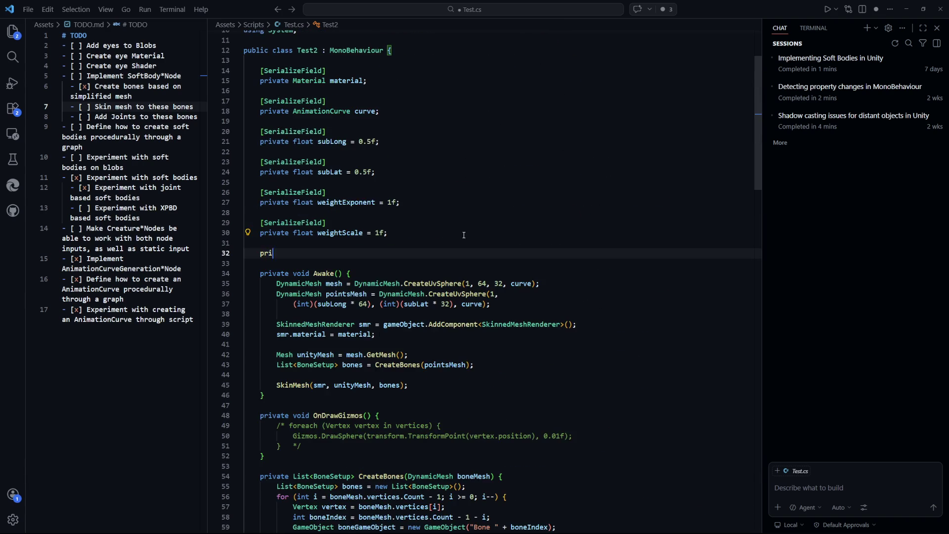
type("vate Rigi")
key("Tab")
type("rb;")
Step: Assign rb = gameObject.AddComponent<Rigidbody>(); at the top of Awake and save
scroll(463, 235, "down", 4)
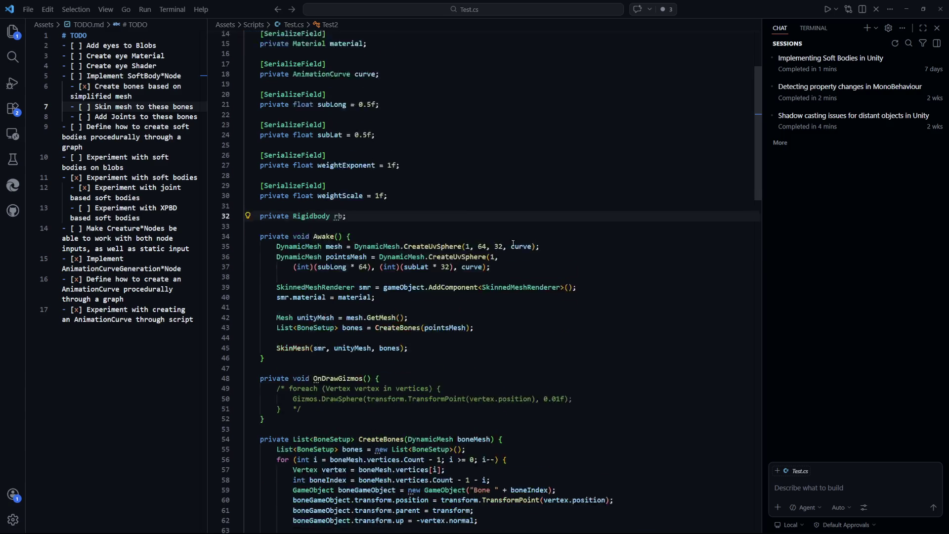
left_click(543, 162)
key("Return")
key("Return")
key("Up")
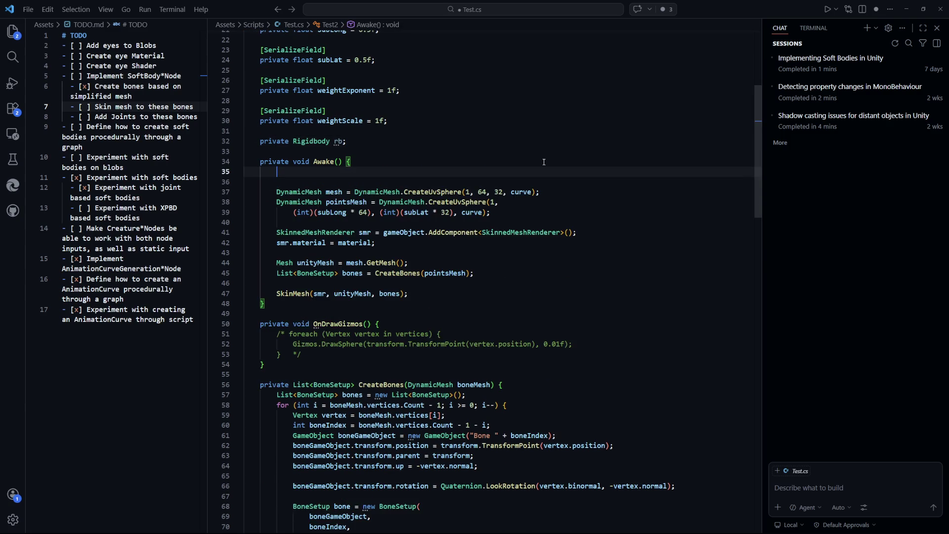
type("rb = gameObject.AddComponent<Rigidbody>();")
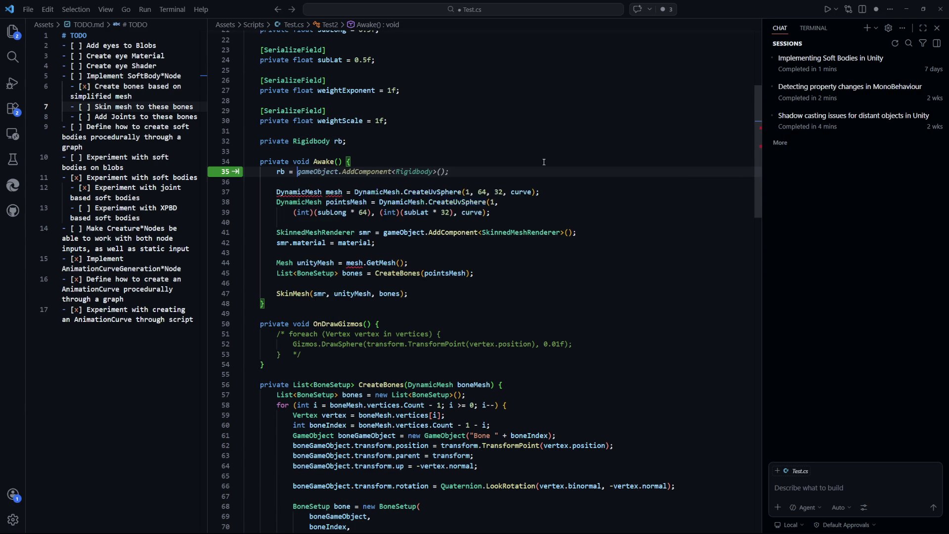
key("ctrl+s")
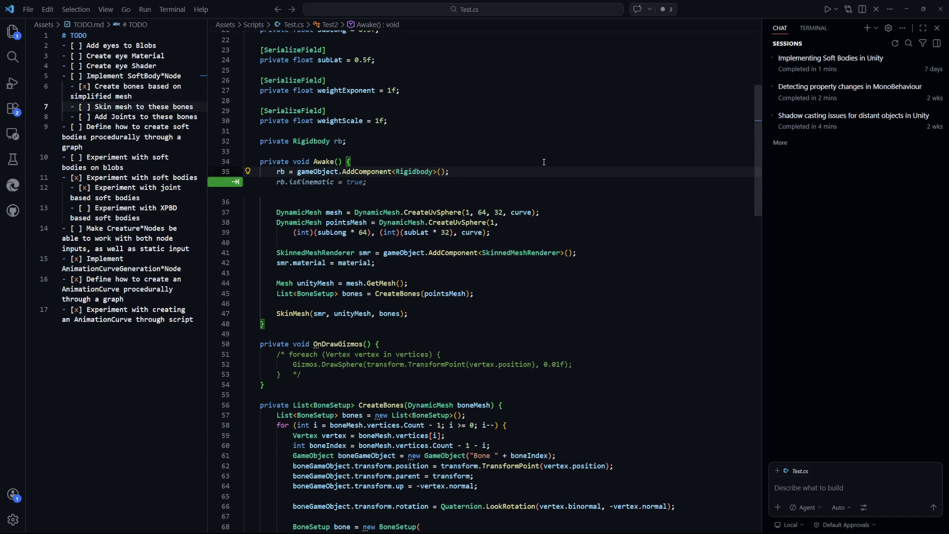
Step: Start a new rb statement after it, discard a trial '.we' property, save, and type 'rb.'
key("Return")
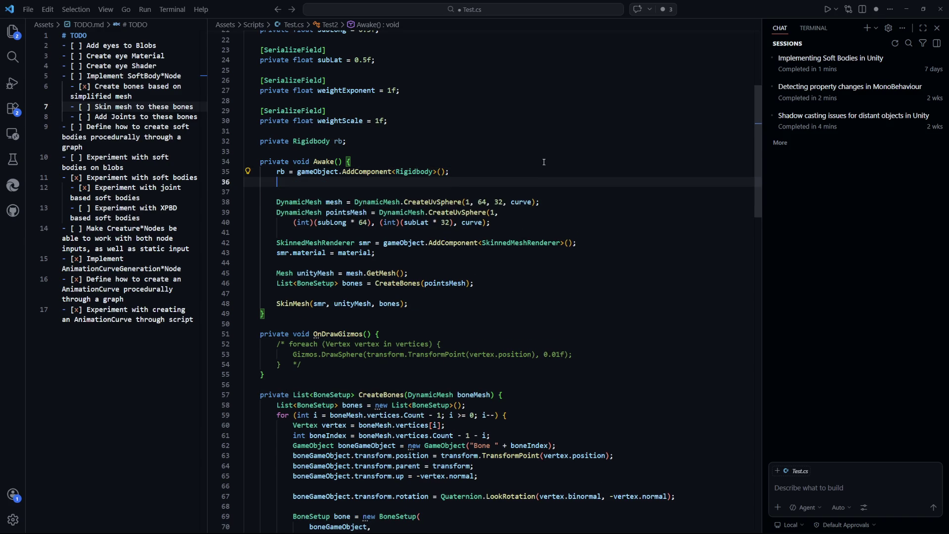
type("rb")
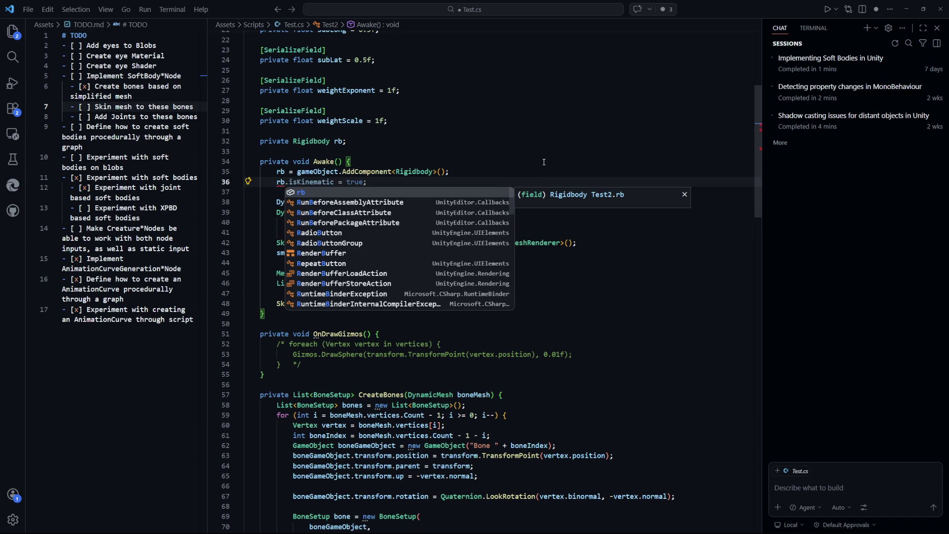
key("Escape")
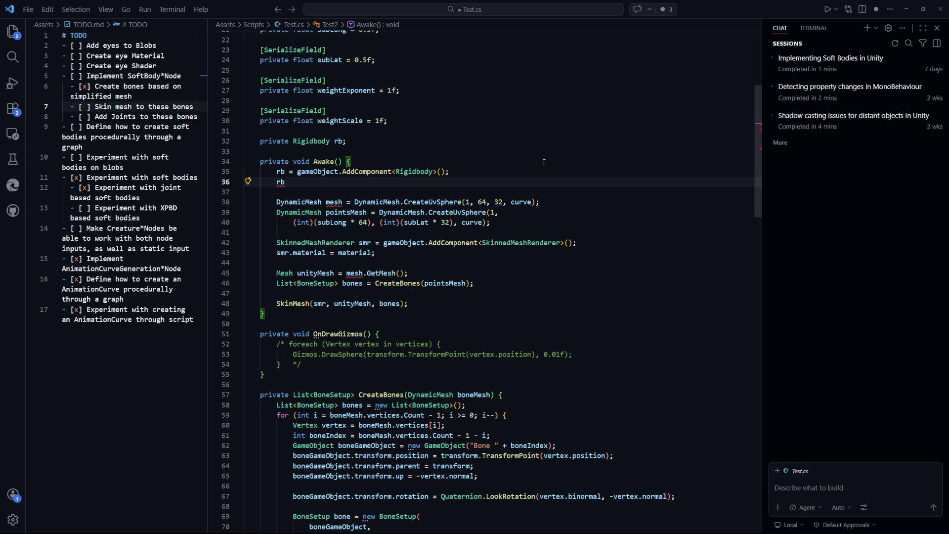
type(".we")
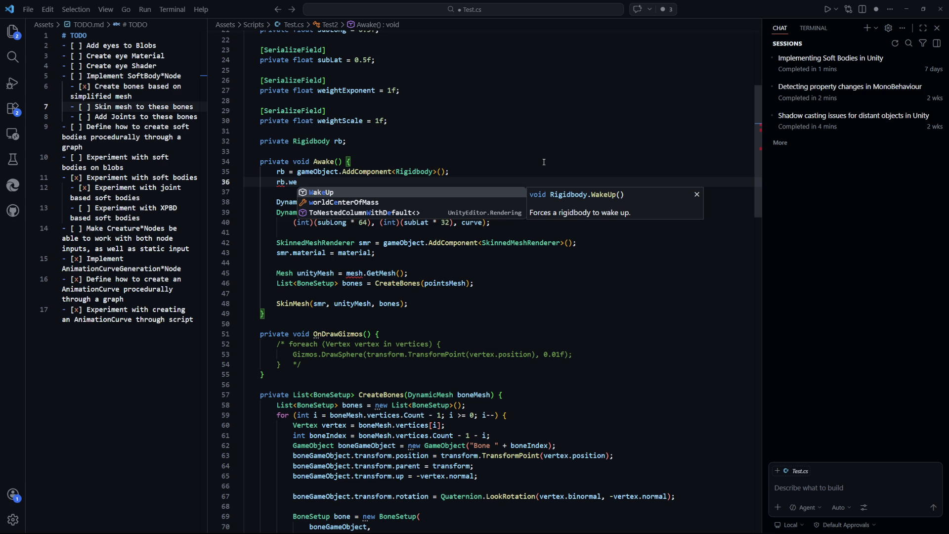
key("BackSpace")
key("BackSpace")
key("BackSpace")
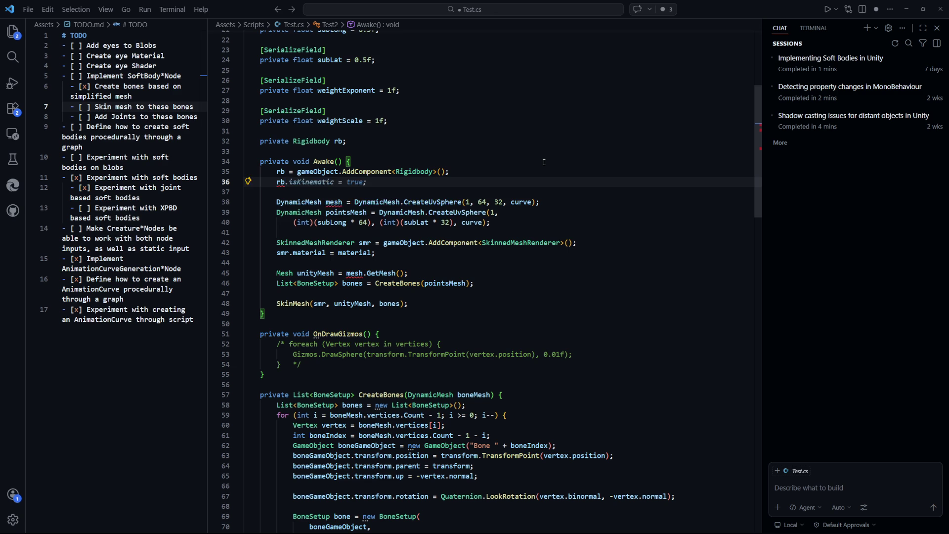
key("BackSpace")
key("BackSpace")
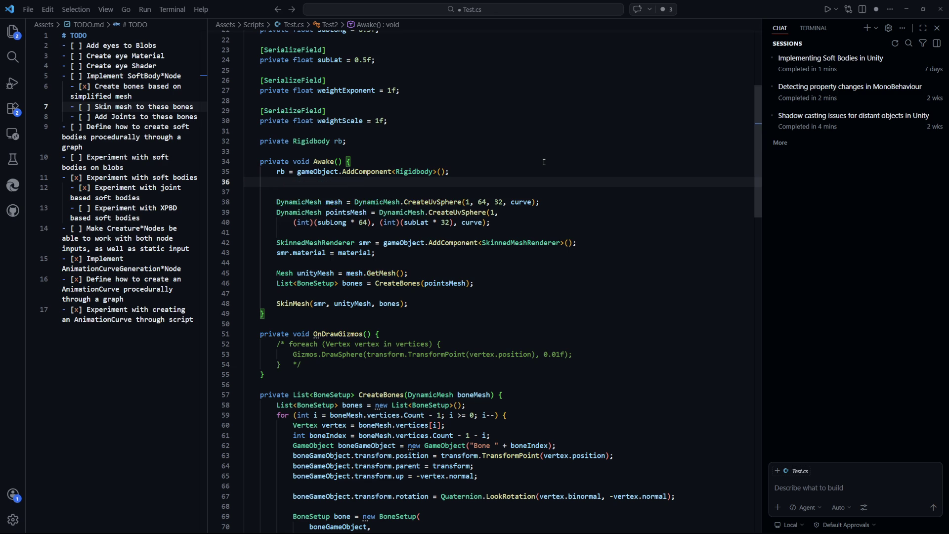
key("ctrl+s")
type("rb.wei")
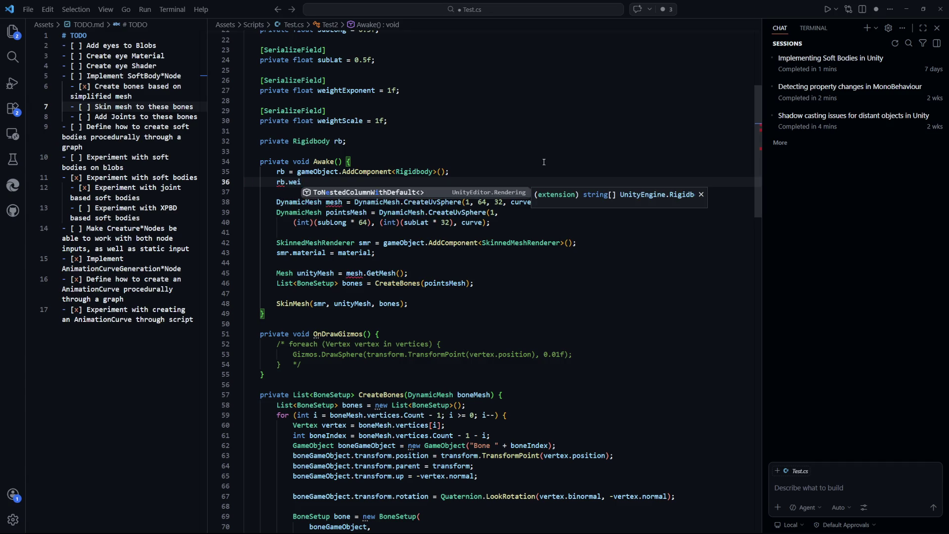
type(".")
Step: Add a [Header("Rigidbody")] attribute line below the weightScale field
scroll(454, 216, "up", 3)
left_click(454, 216)
key("Return")
key("Return")
type("[HEad")
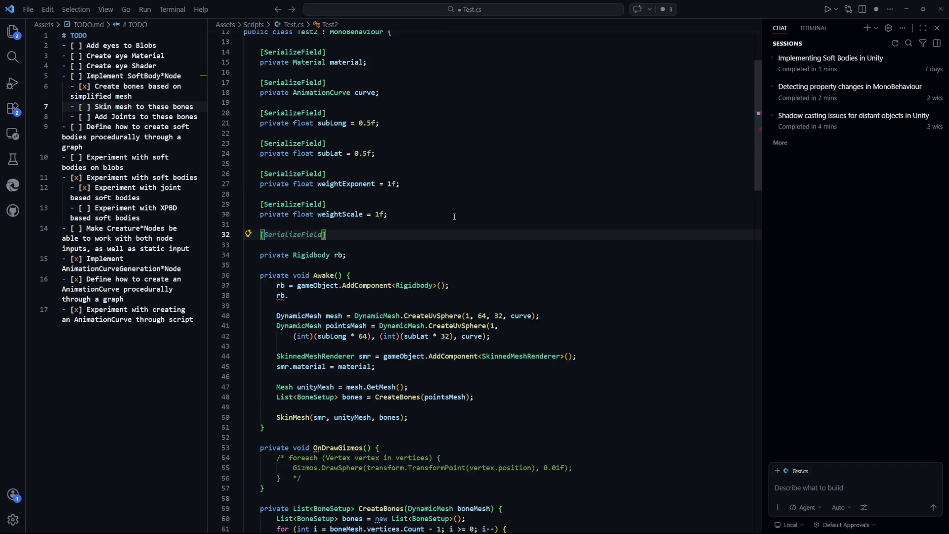
key("BackSpace")
key("BackSpace")
key("BackSpace")
type("eader")
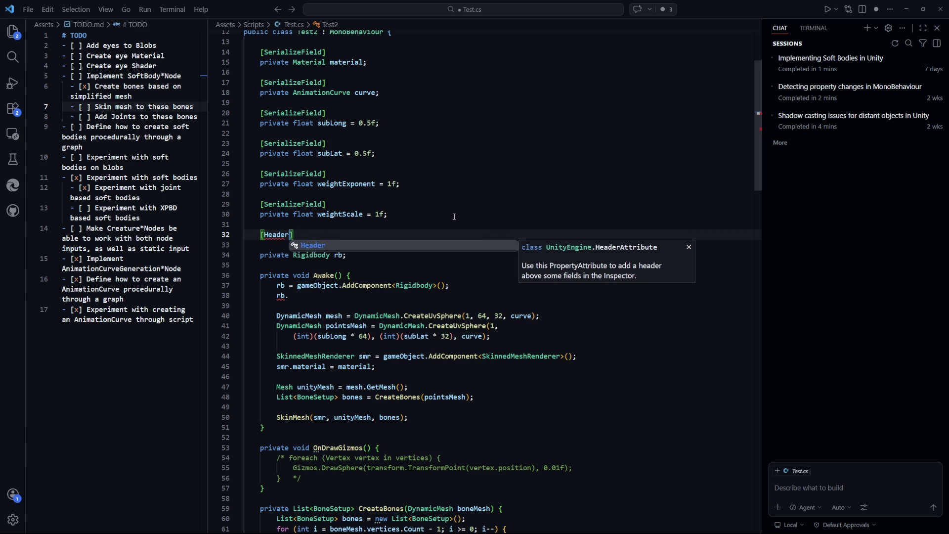
type("(\"Rigitbod")
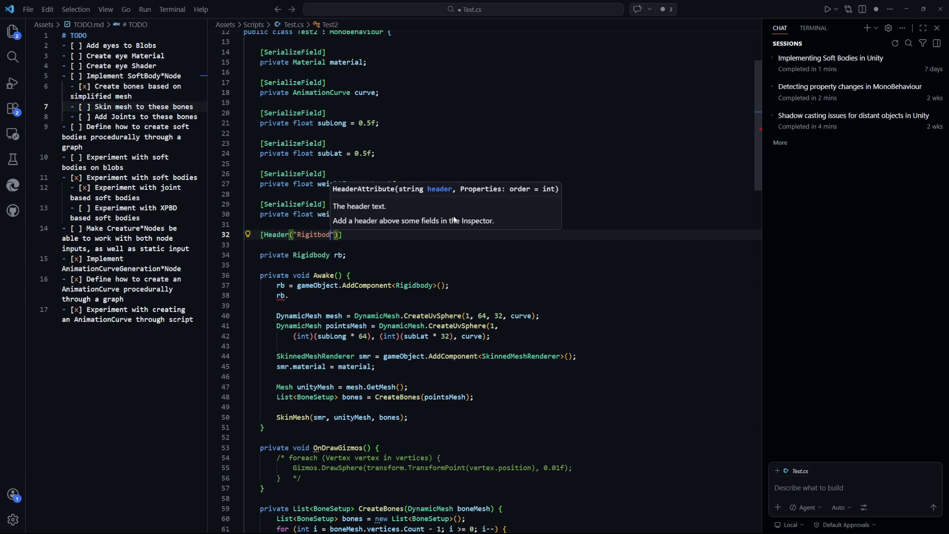
key("BackSpace")
key("BackSpace")
type("dbody")
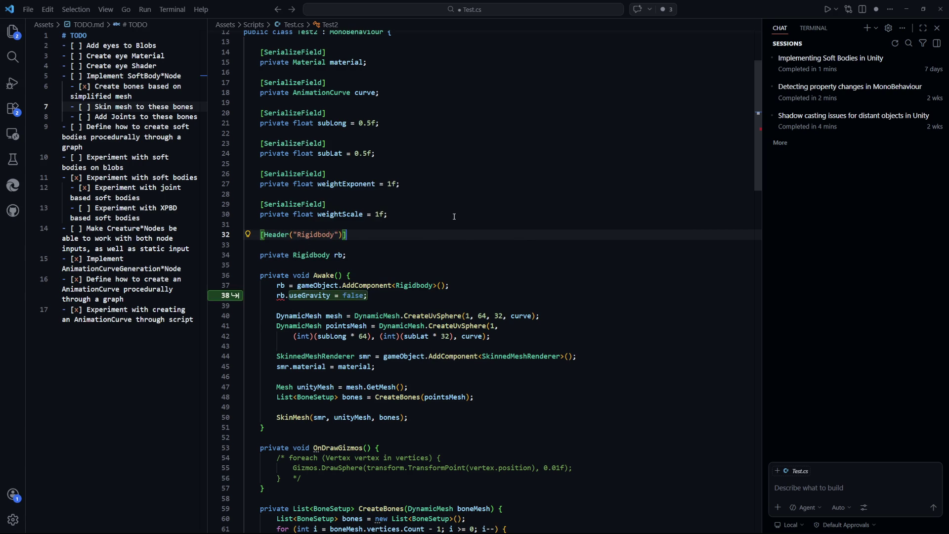
key("End")
Step: Declare [SerializeField] private float mass = 1f; under the Rigidbody header
key("Return")
type("private")
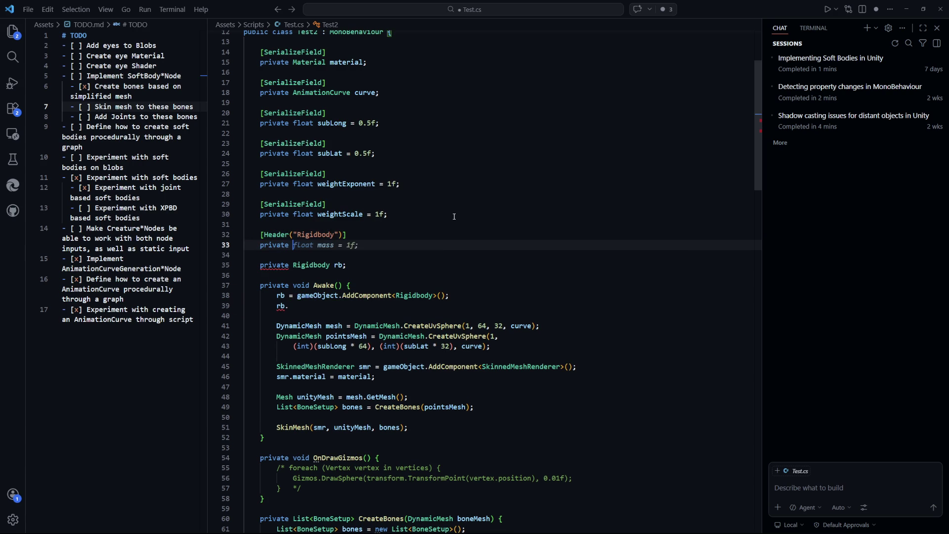
key("BackSpace")
key("BackSpace")
key("BackSpace")
type("[Seri")
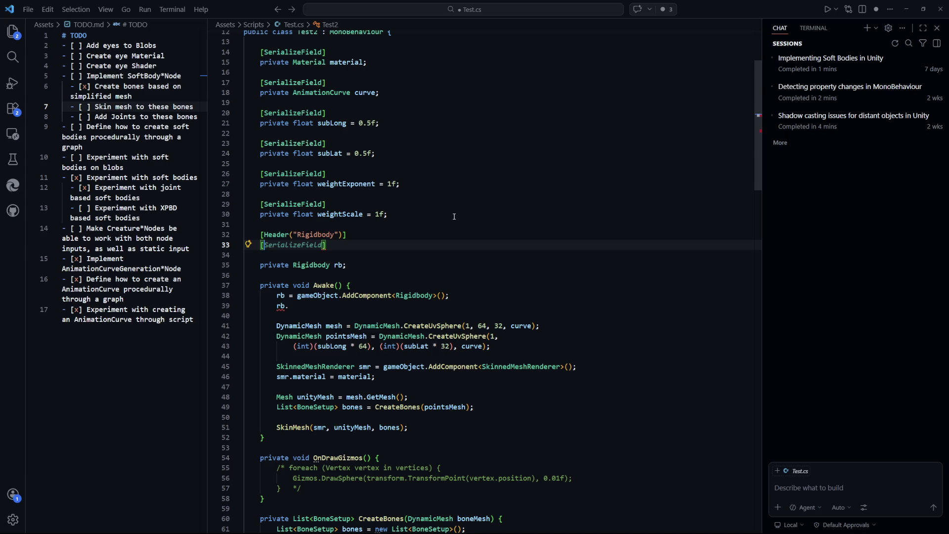
key("Tab")
key("Return")
type("private")
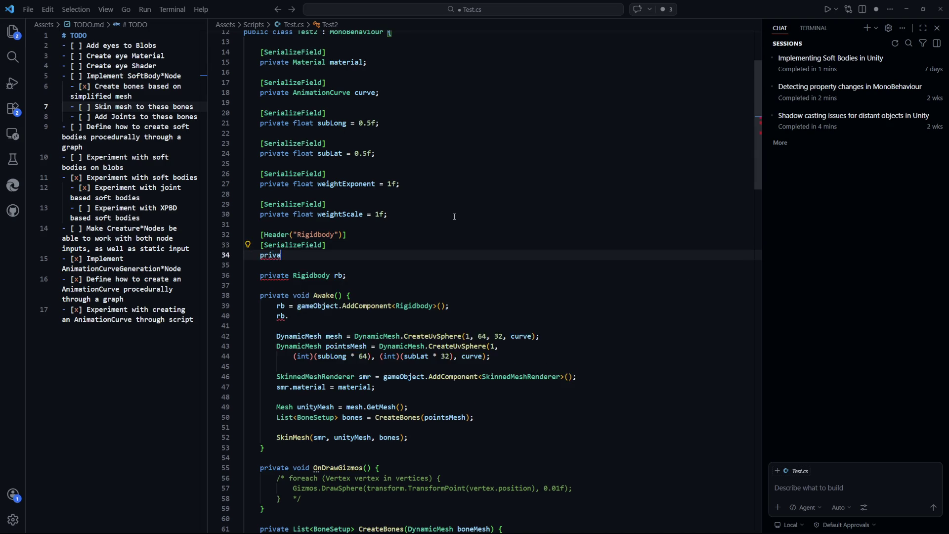
key("Tab")
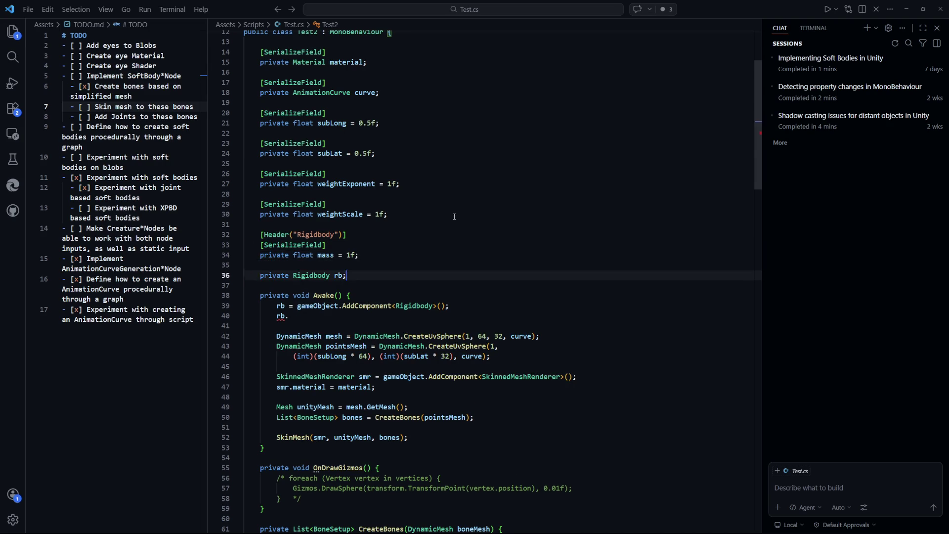
Step: Accept the rb.mass = mass; assignment in Awake and save the script
key("Tab")
key("Tab")
key("Tab")
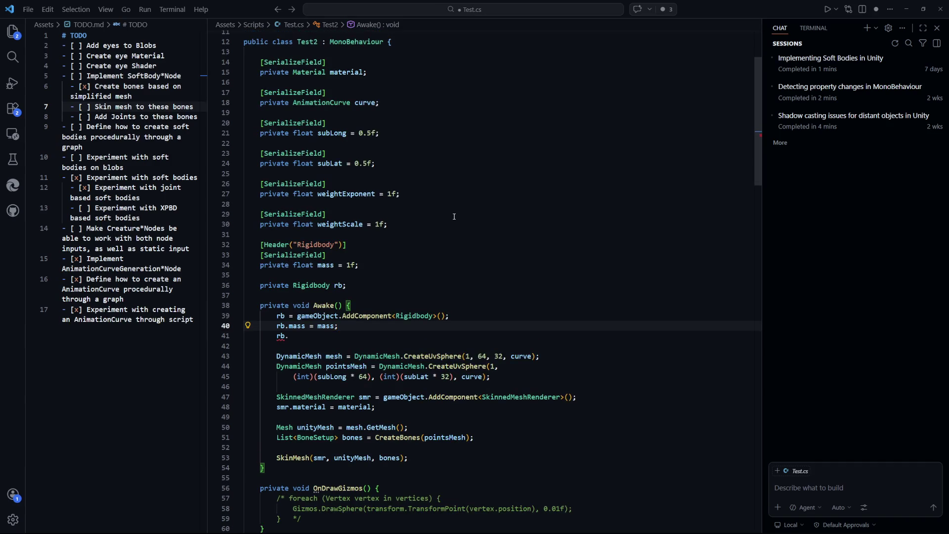
key("ctrl+s")
key("Up")
key("Up")
key("Up")
key("Up")
key("Up")
key("Home")
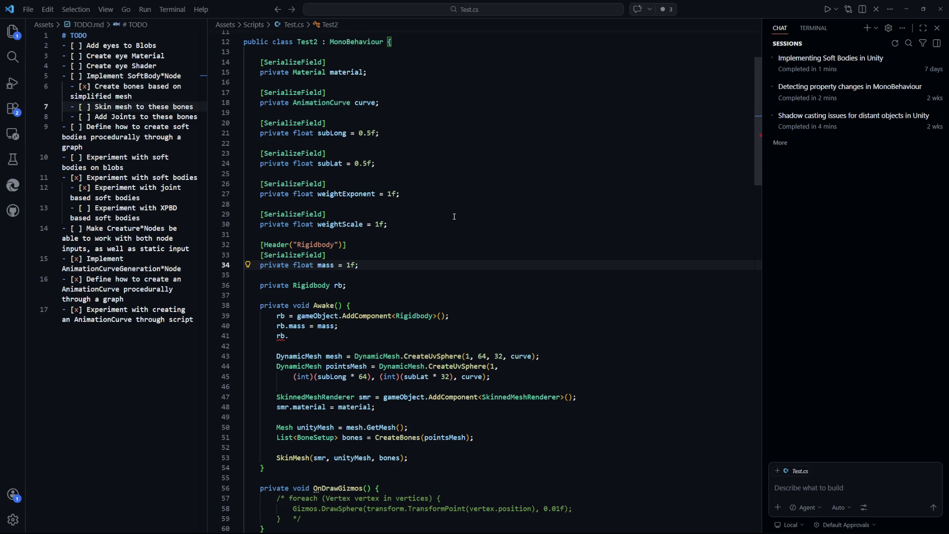
key("Down")
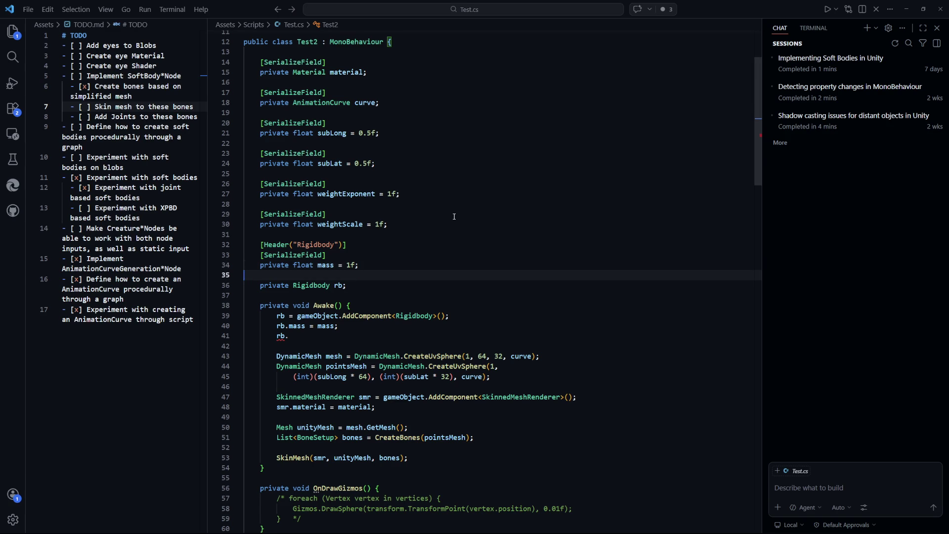
scroll(454, 216, "down", 2)
Step: Delete the leftover 'rb.' line in Awake and switch back to Unity to recompile
scroll(454, 216, "down", 2)
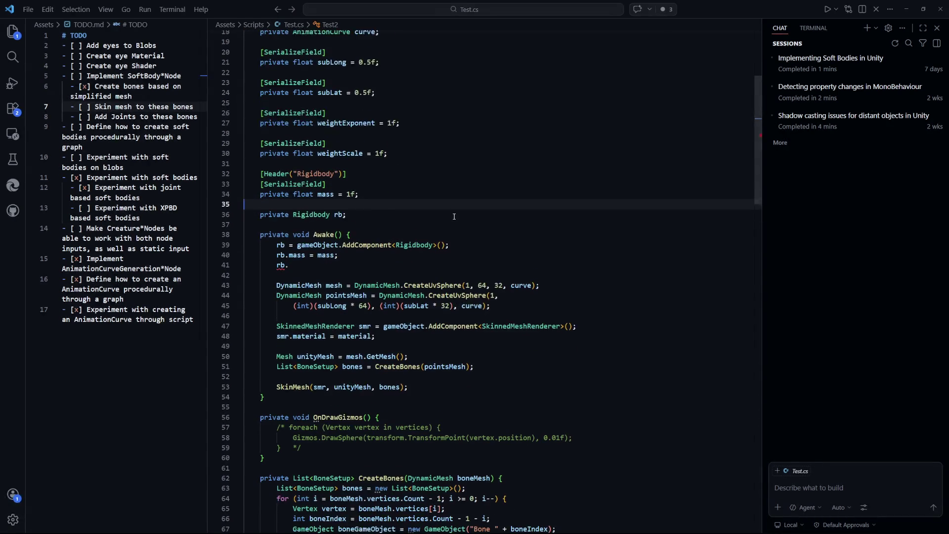
scroll(454, 216, "up", 1)
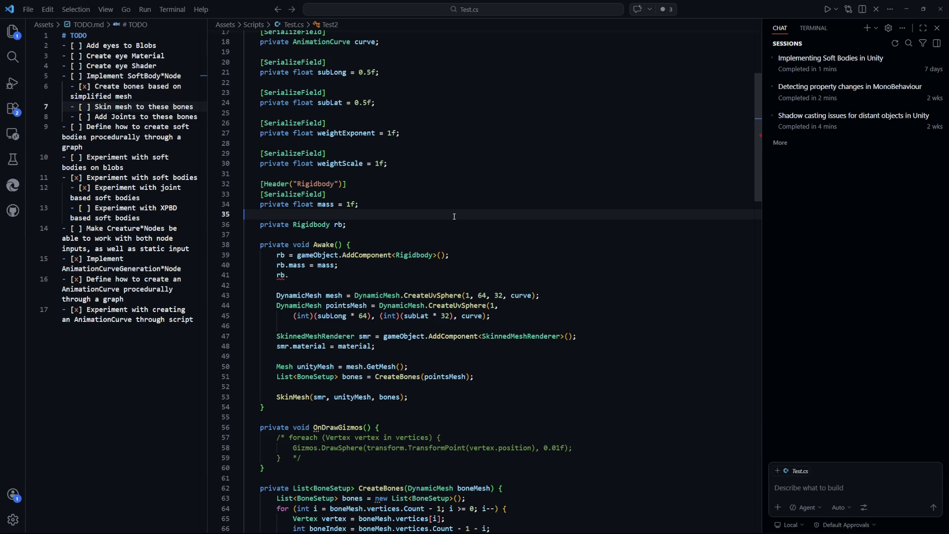
key("Down")
key("Down")
key("Down")
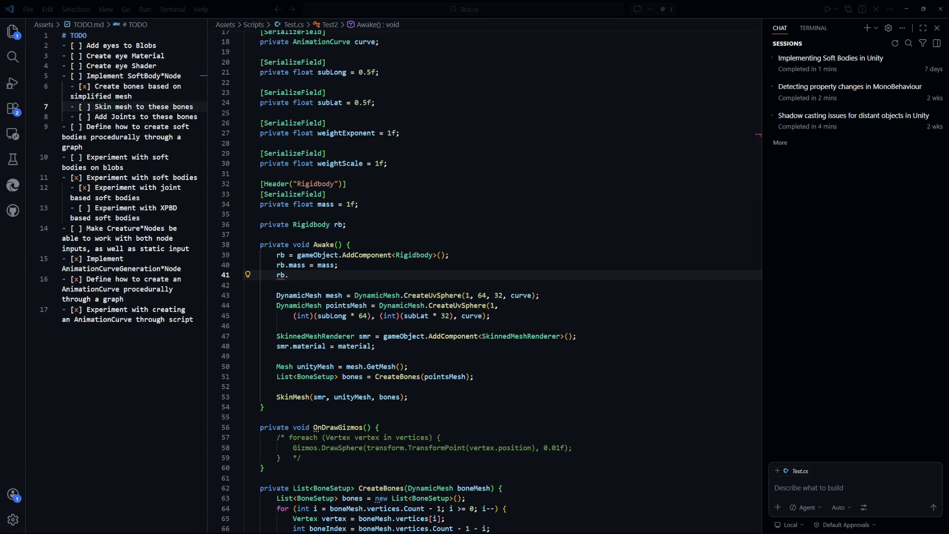
left_click(376, 273)
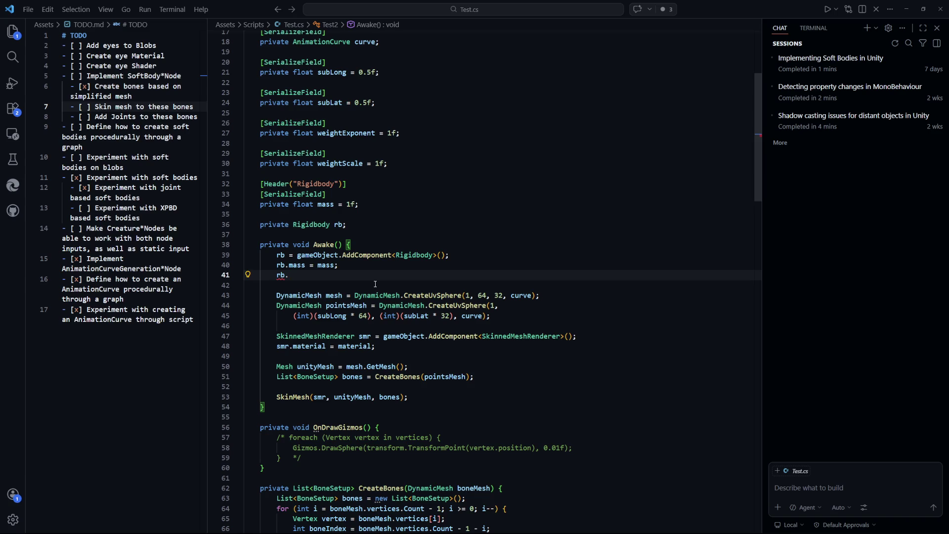
left_click(390, 268, "shift")
key("BackSpace")
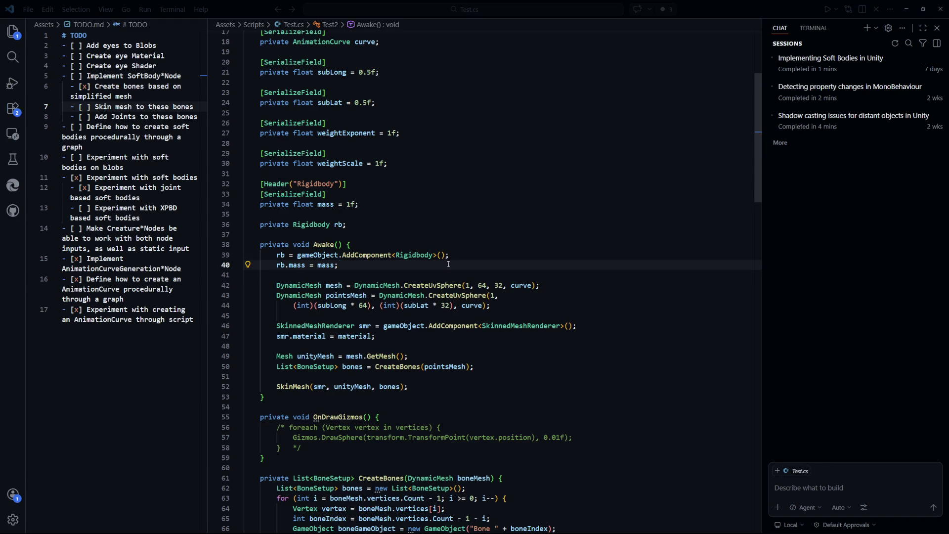
key("alt+Tab")
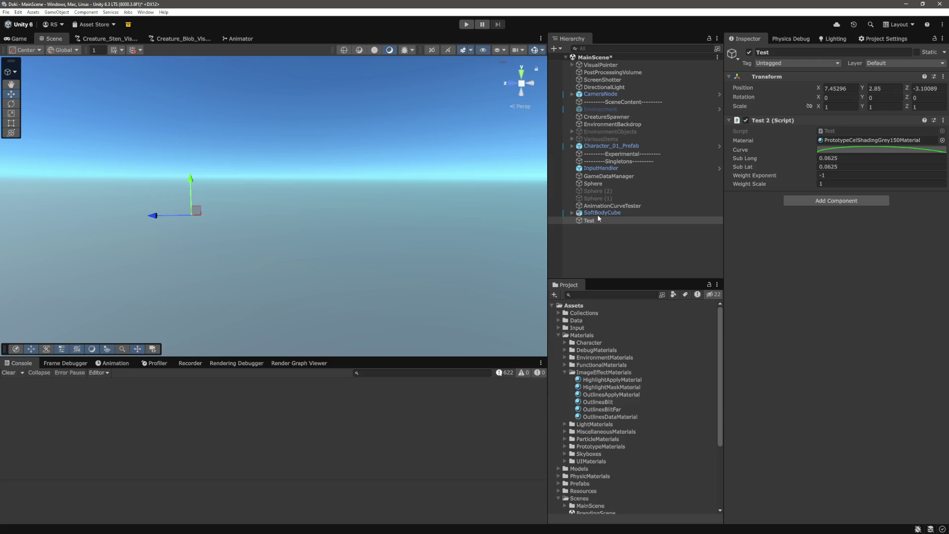
Step: Frame SoftBodyCube and expand its armature to inspect Bone.001's Rigidbody and Configurable Joint
double_click(596, 212)
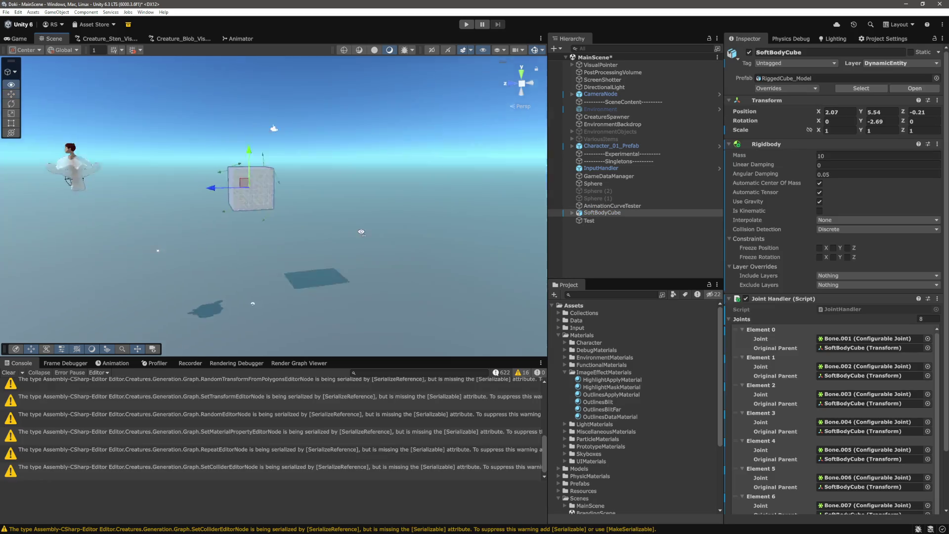
scroll(375, 231, "up", 5)
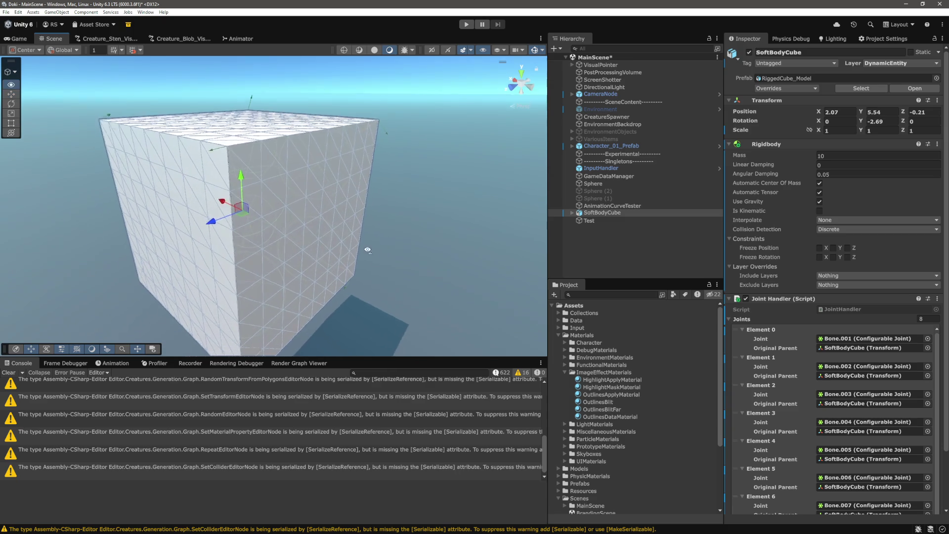
left_click(572, 213)
scroll(782, 198, "down", 2)
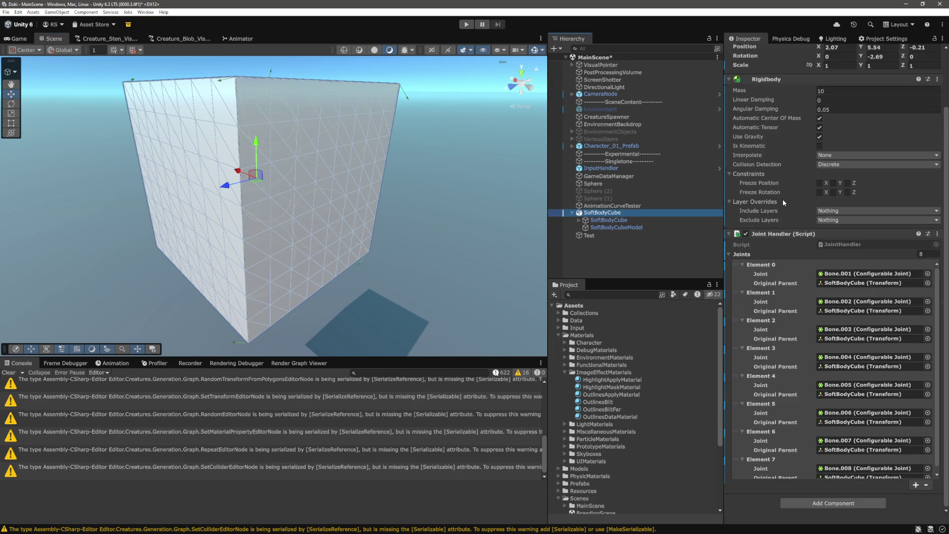
scroll(781, 199, "up", 2)
left_click(617, 227)
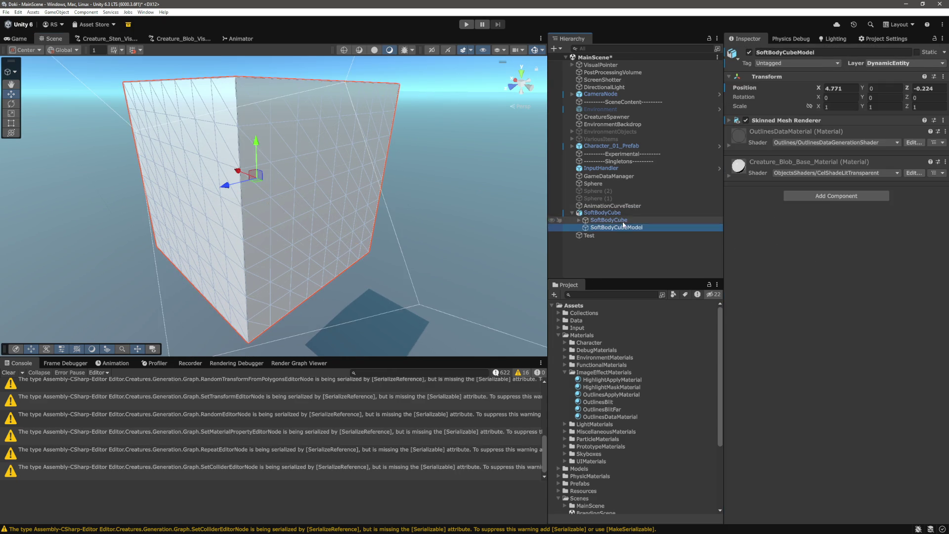
left_click(622, 221)
left_click(579, 220)
left_click(609, 227)
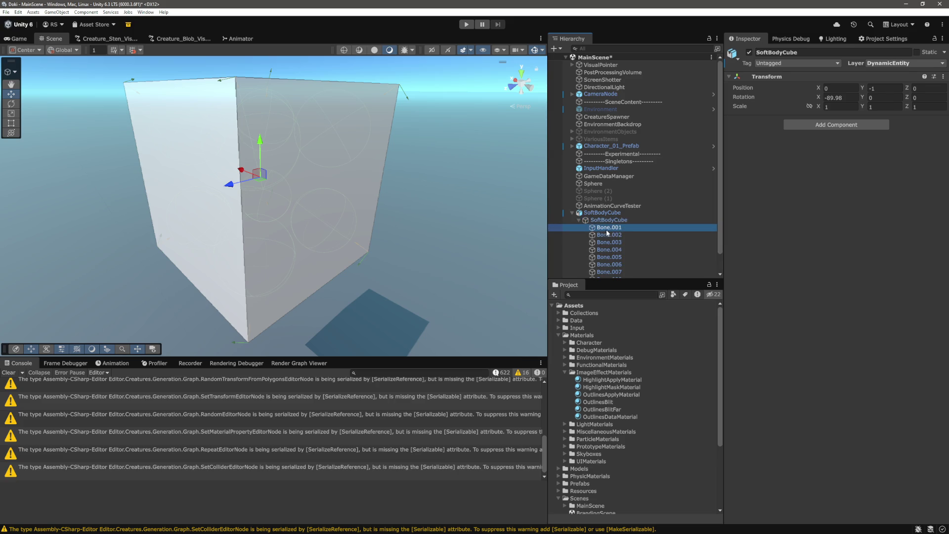
Step: Pan and orbit the Scene view to face the cube, then reselect the SoftBodyCube root
scroll(618, 227, "down", 1)
mouse_move(345, 228)
left_mouse_down()
mouse_move(366, 193)
mouse_move(149, 211)
mouse_move(464, 188)
left_mouse_up()
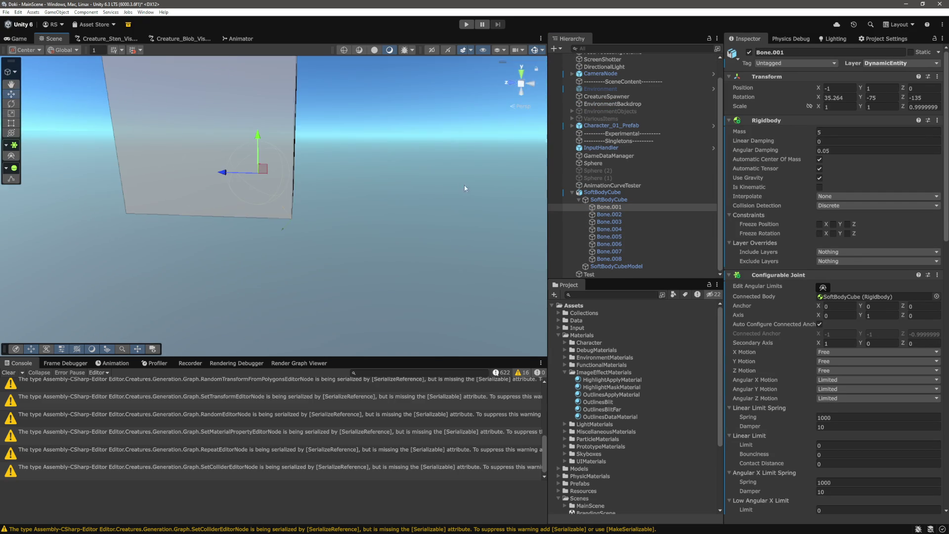
mouse_move(350, 210)
left_mouse_down()
mouse_move(483, 244)
mouse_move(456, 218)
mouse_move(380, 222)
left_mouse_up()
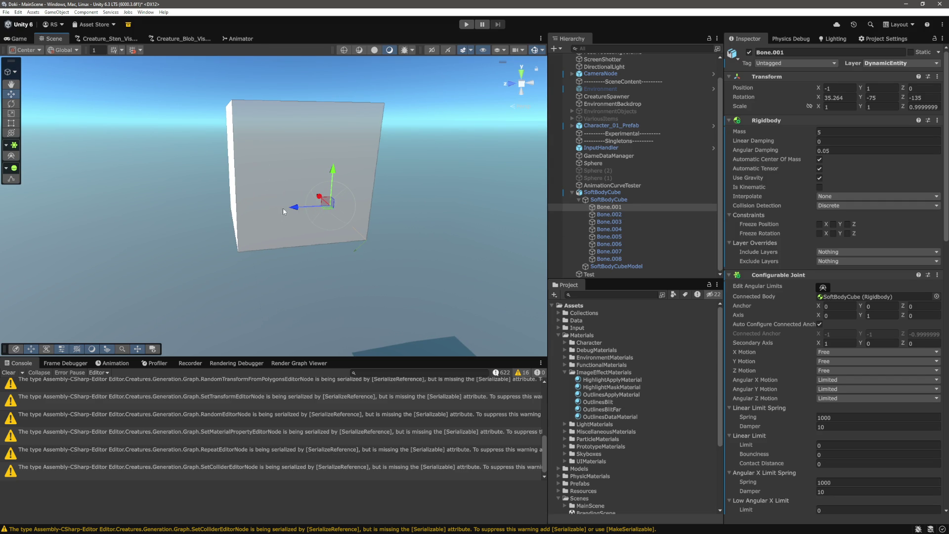
left_click_drag(437, 199, 421, 195)
left_click(608, 199)
Step: Run play mode and frame SoftBodyCube alongside the blobs in the Scene view
key("Up")
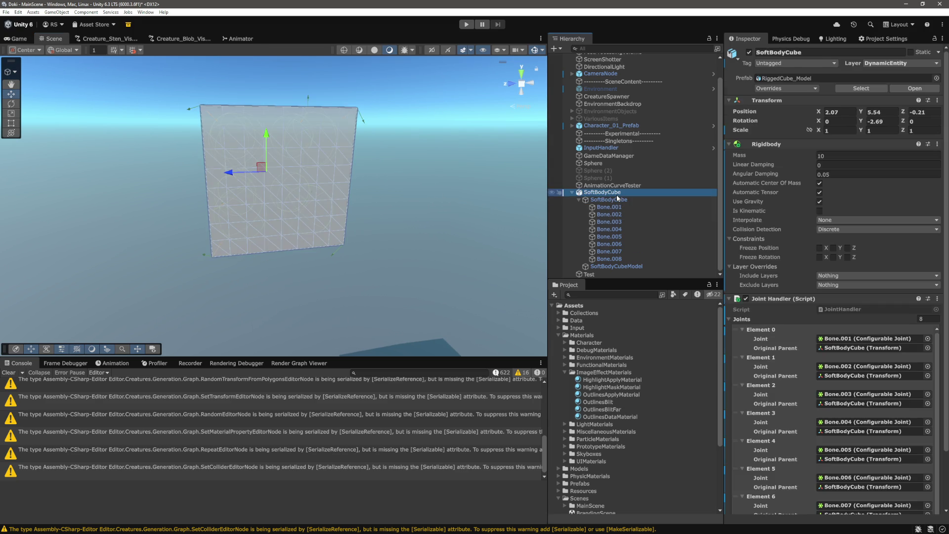
left_click(29, 42)
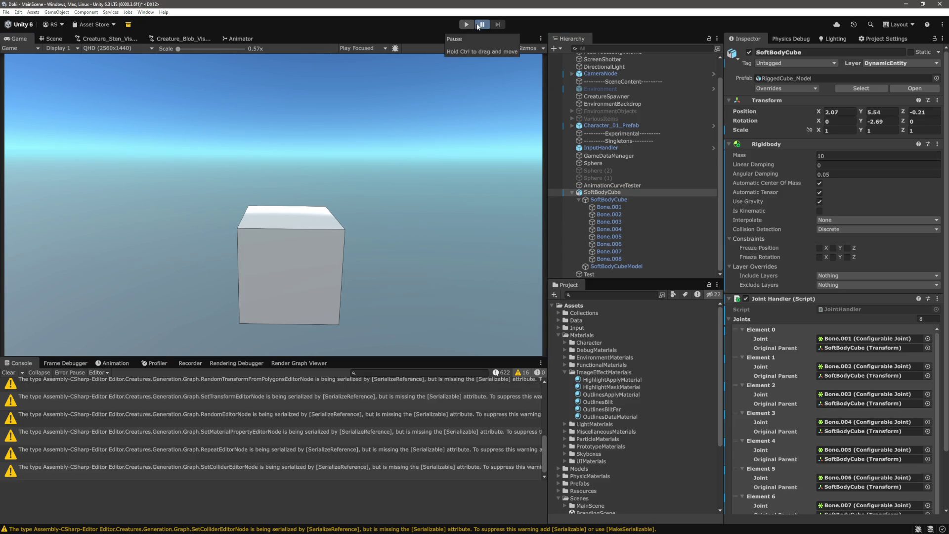
left_click(467, 25)
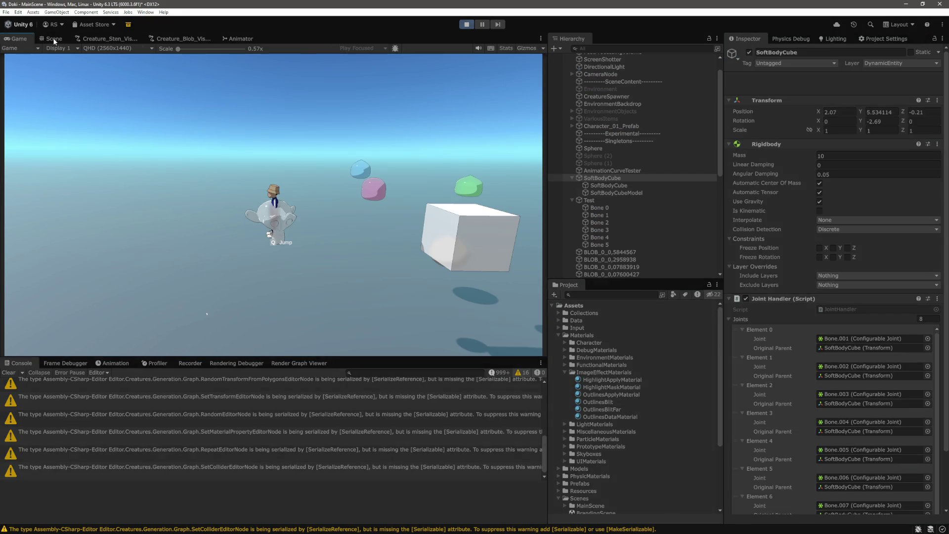
left_click(56, 38)
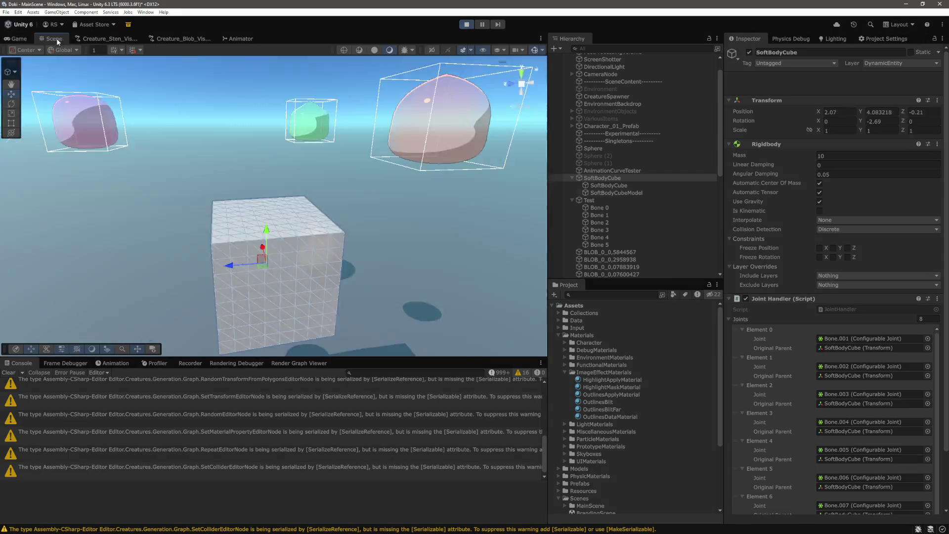
key("f")
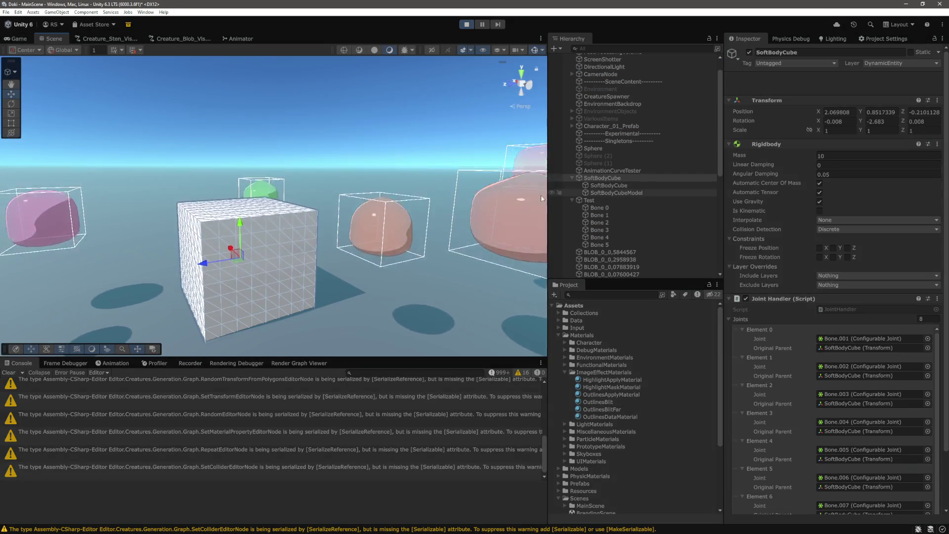
mouse_move(304, 202)
left_mouse_down()
mouse_move(369, 208)
mouse_move(450, 265)
mouse_move(401, 248)
mouse_move(504, 239)
mouse_move(356, 291)
mouse_move(426, 253)
mouse_move(417, 261)
mouse_move(434, 268)
left_mouse_up()
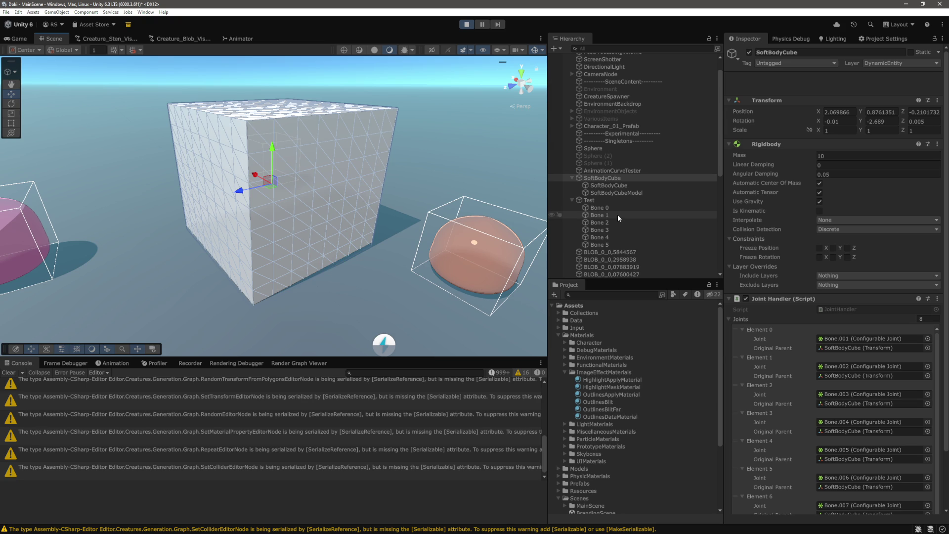
Step: Nudge SoftBodyCube vertically with the Move gizmo, then inspect its child objects
left_click(617, 215)
left_click(602, 178)
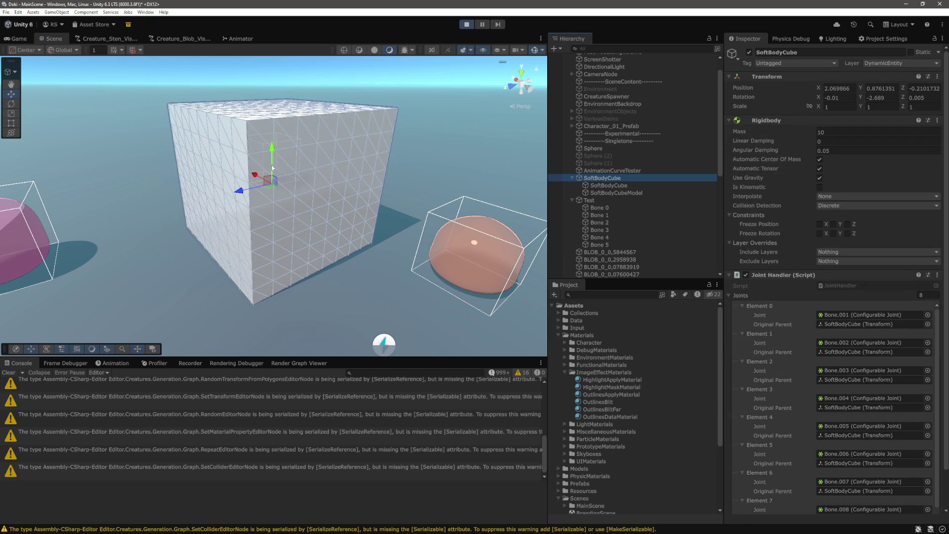
left_click(271, 148)
left_click_drag(271, 148, 295, 171)
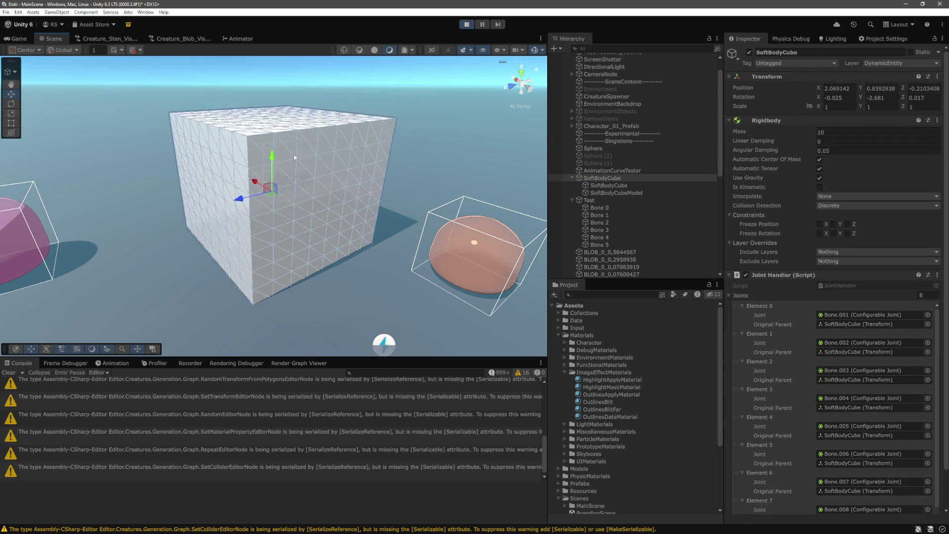
scroll(283, 198, "down", 2)
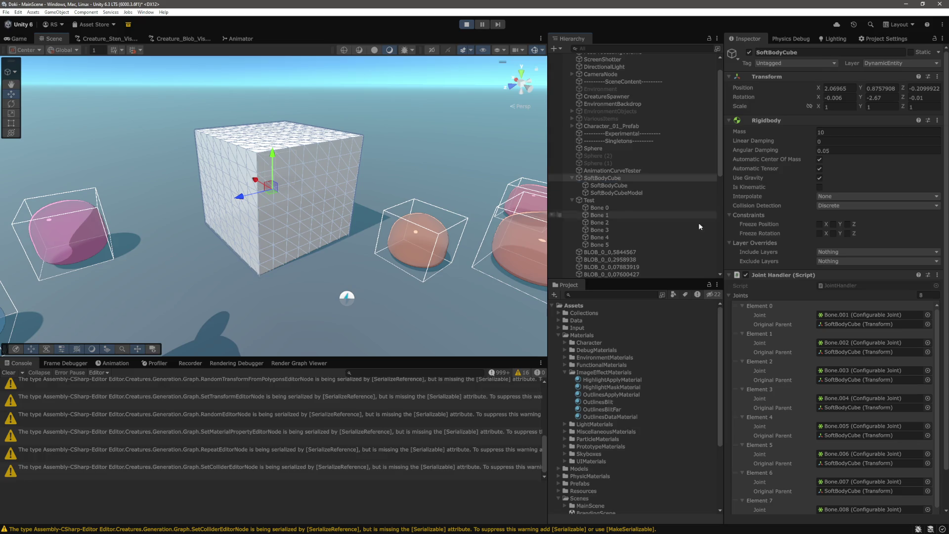
left_click(618, 186)
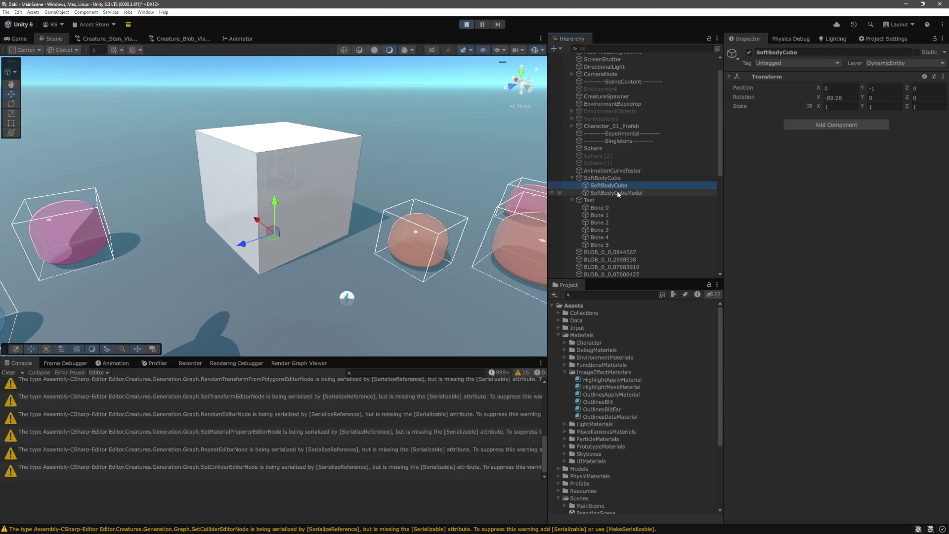
left_click(617, 193)
left_click(602, 178)
scroll(774, 285, "down", 1)
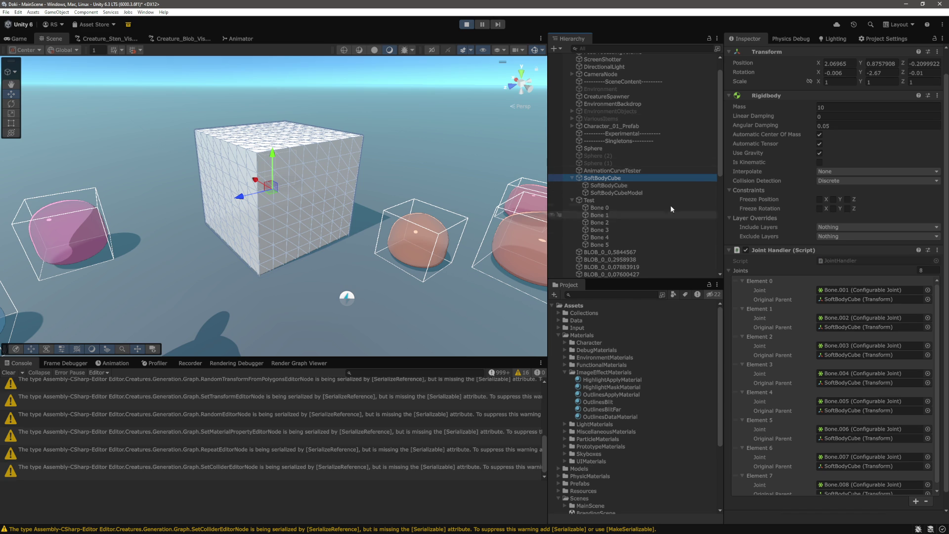
Step: Browse SoftBodyCube and SoftBodyCubeModel, then select Bone.001 to show its Rigidbody and joint
left_click(680, 178)
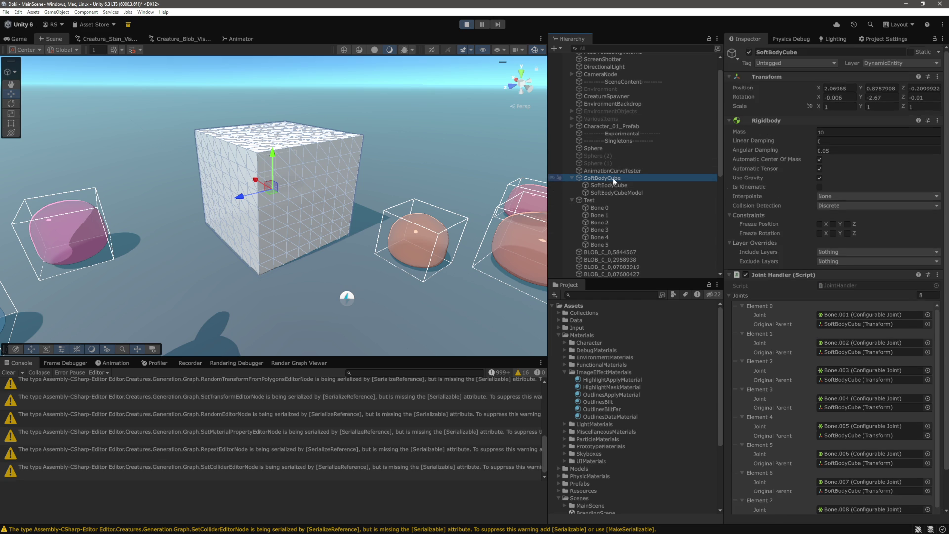
left_click(614, 185)
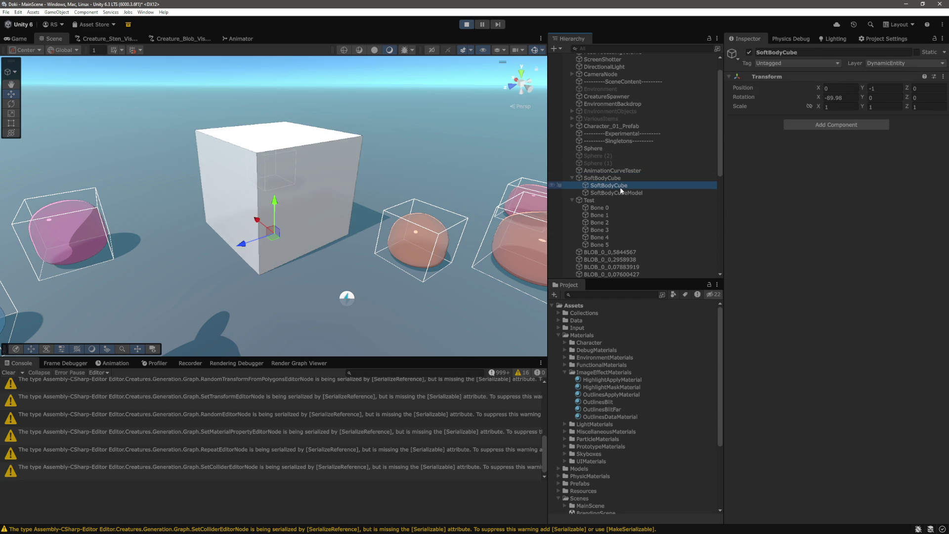
left_click(621, 193)
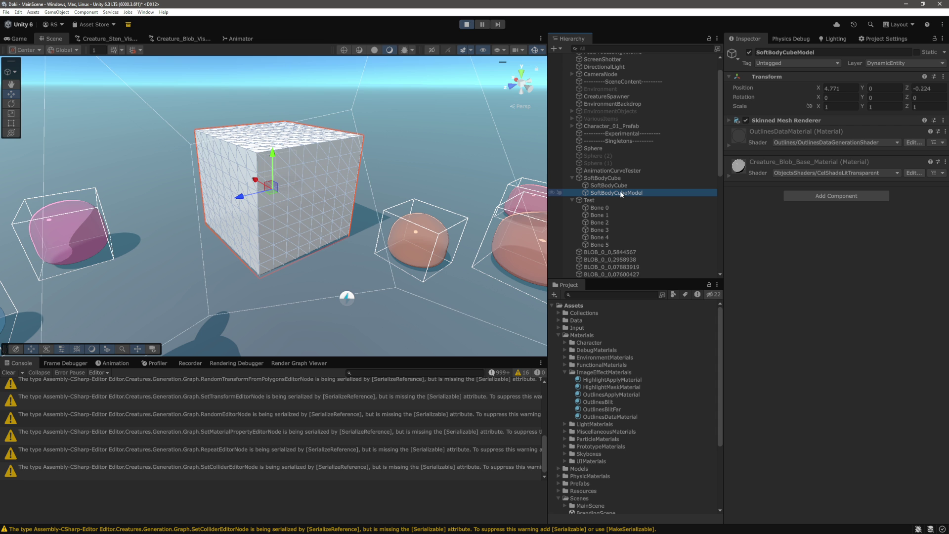
left_click(619, 185)
left_click(618, 179)
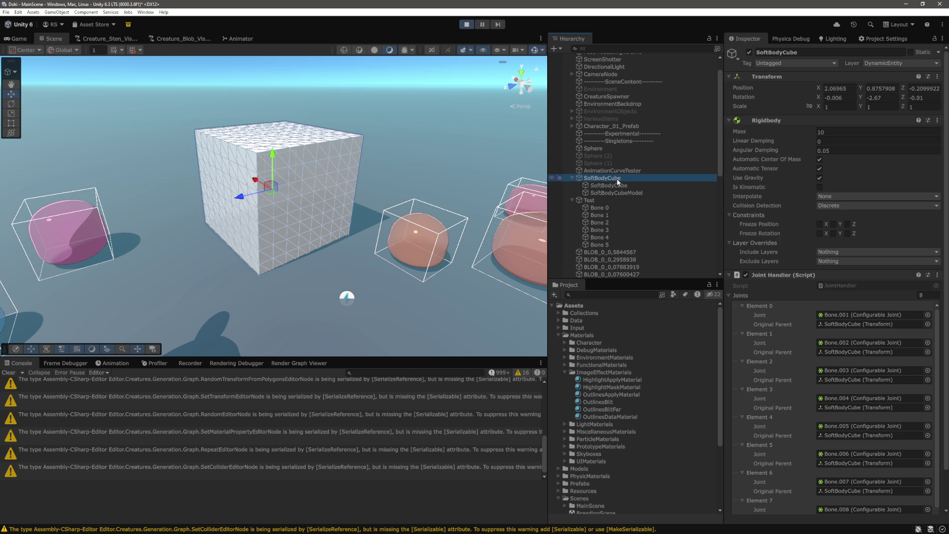
scroll(621, 185, "down", 8)
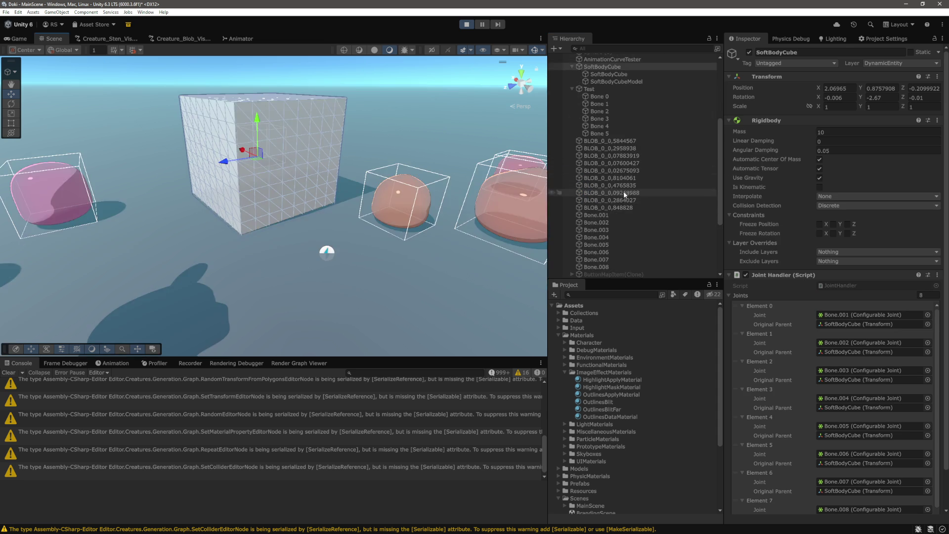
left_click(607, 132)
left_click(763, 164)
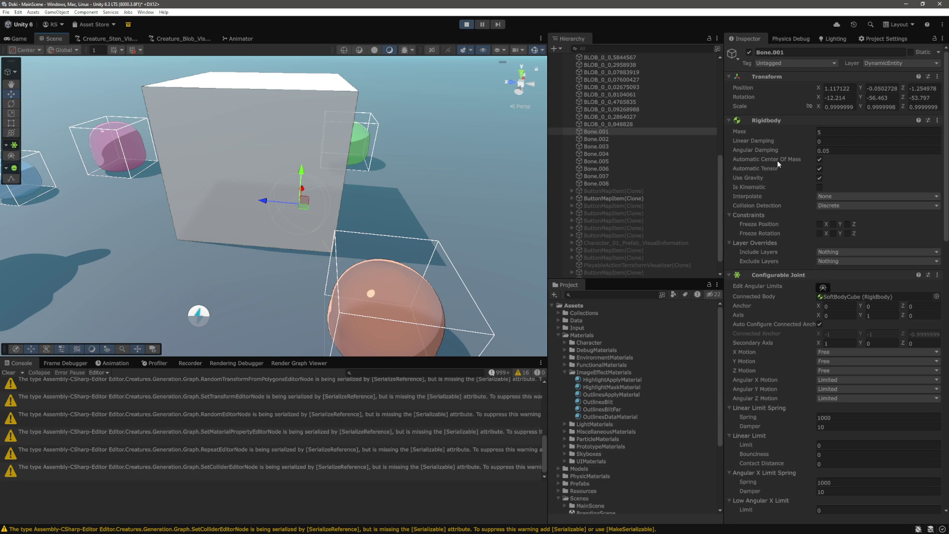
Step: Select Bone.001 and set its Rigidbody mass to 5
scroll(638, 183, "up", 5)
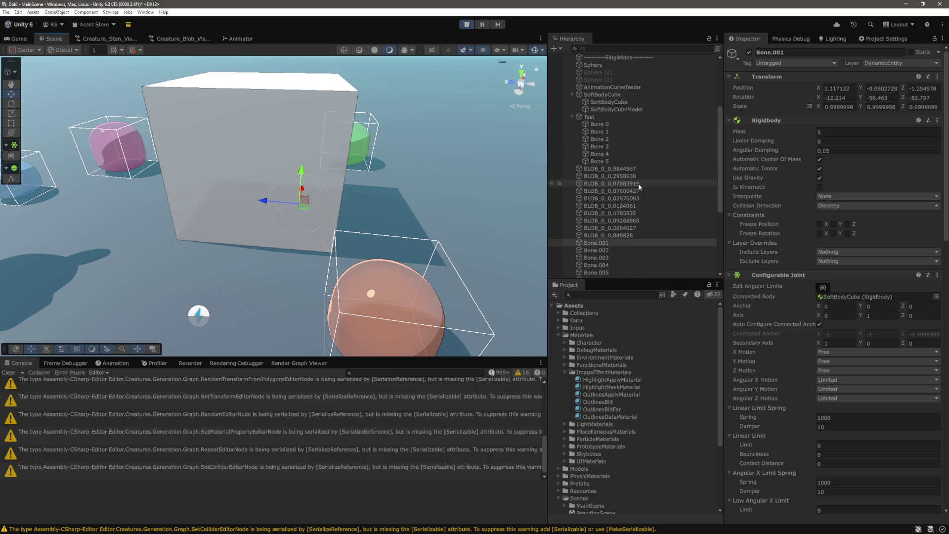
left_click(630, 93)
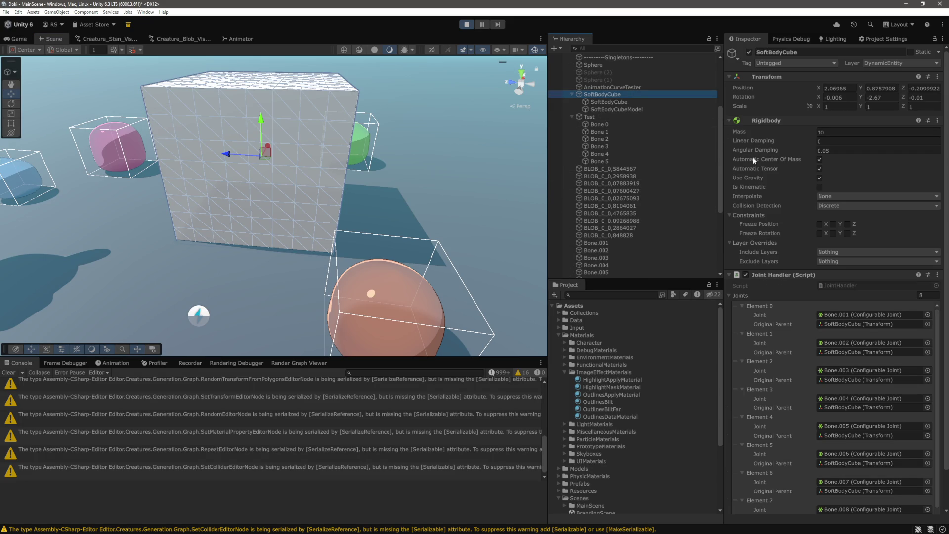
scroll(606, 186, "down", 3)
left_click(606, 188)
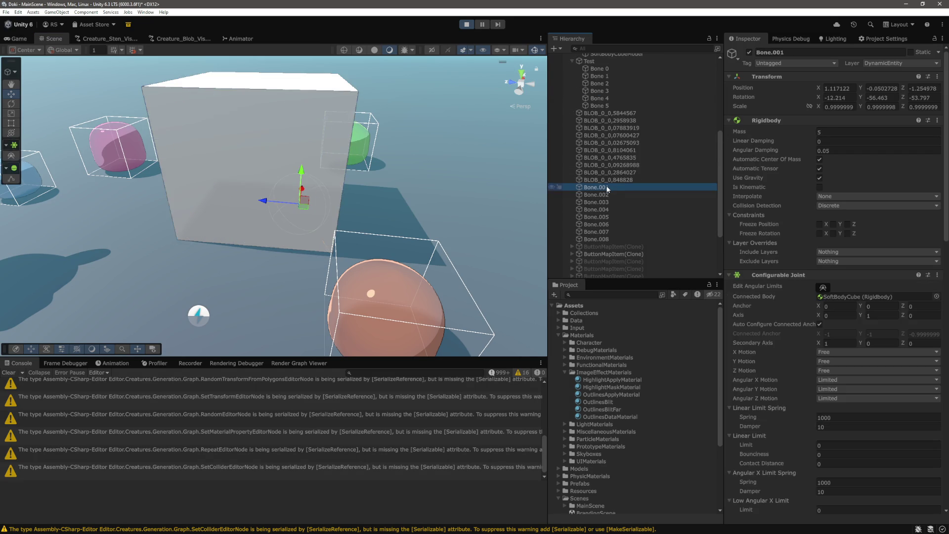
left_click(817, 131)
type("5")
key("Return")
Step: Review Bone.001's joint springs and drives, then exit play mode with Ctrl+P
scroll(787, 235, "down", 5)
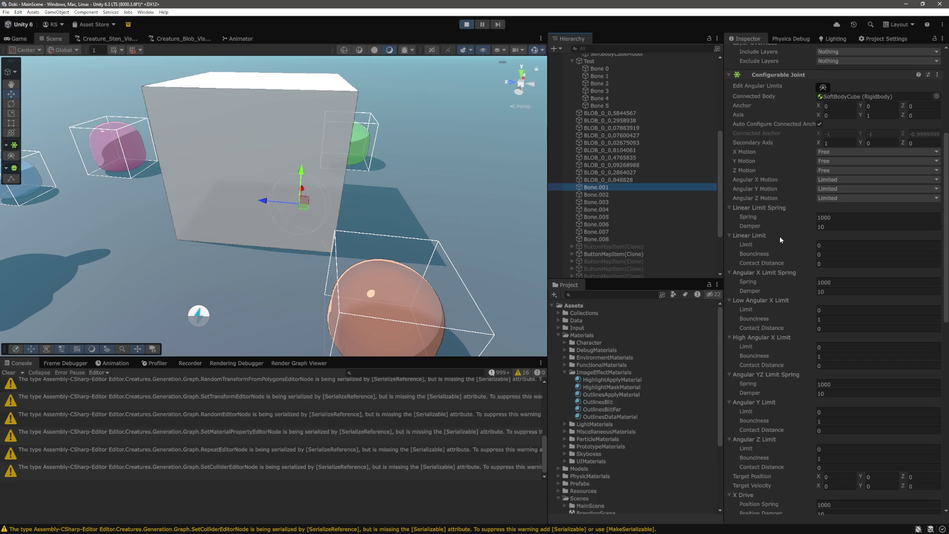
scroll(779, 236, "down", 2)
scroll(778, 236, "down", 8)
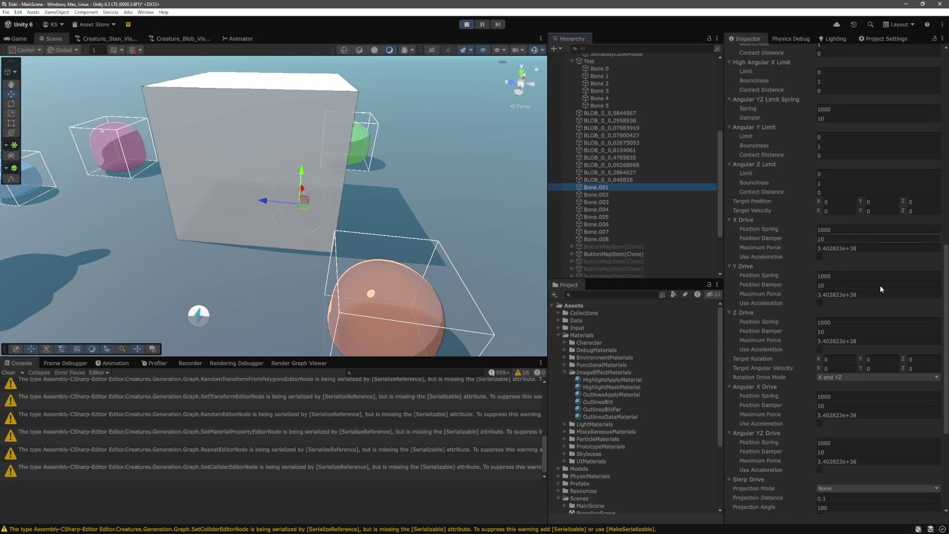
scroll(867, 352, "down", 3)
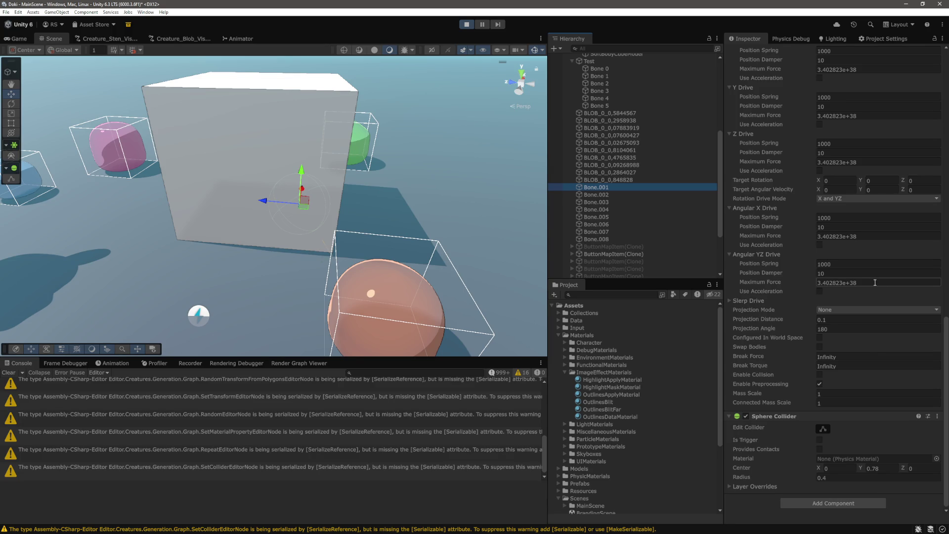
scroll(856, 335, "up", 5)
scroll(856, 335, "up", 12)
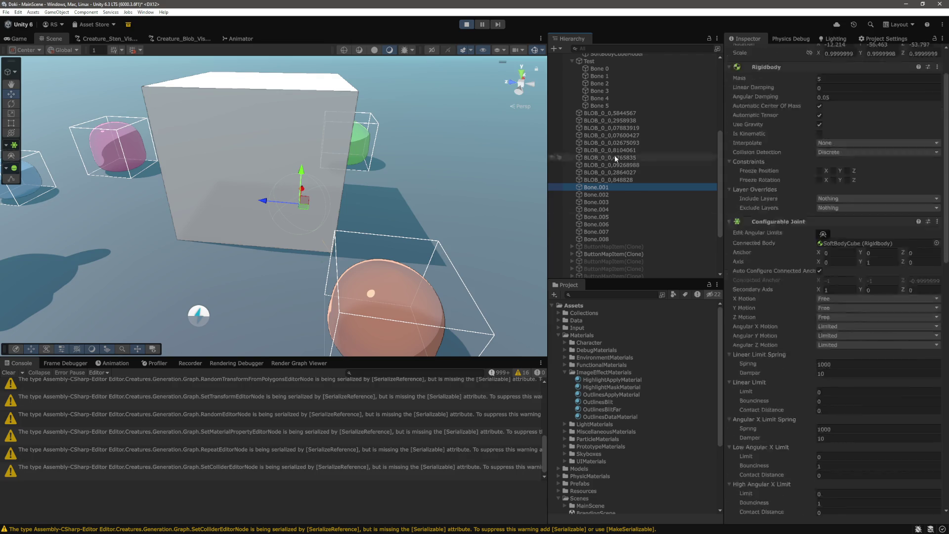
scroll(643, 229, "up", 3)
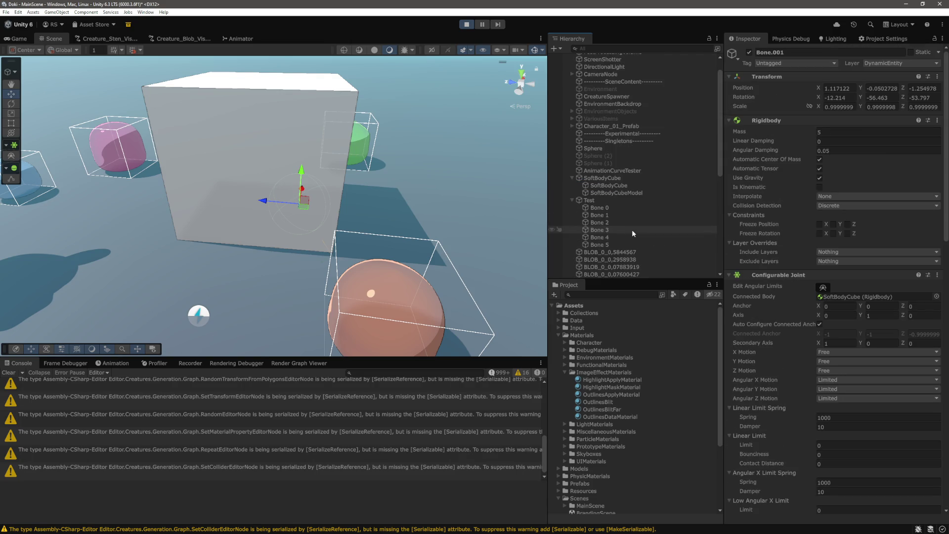
scroll(633, 232, "down", 2)
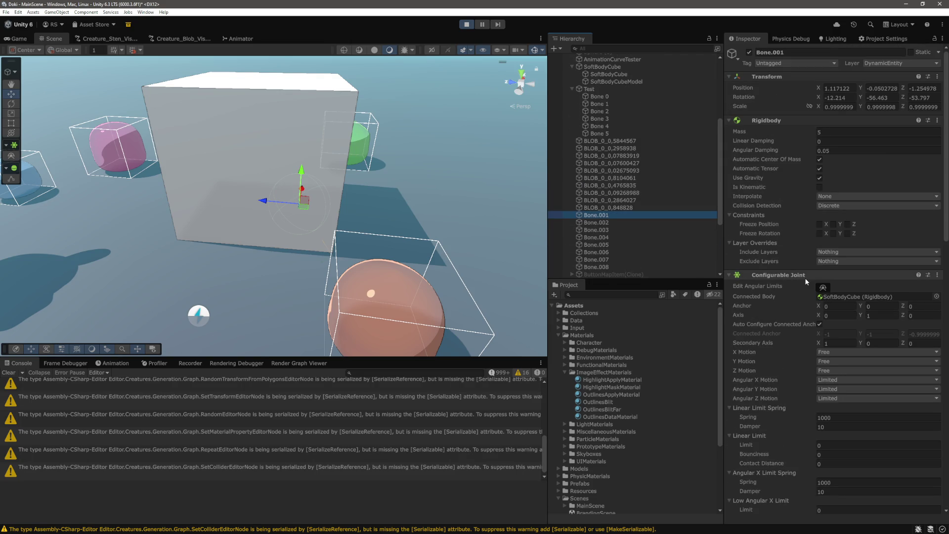
key("ctrl+p")
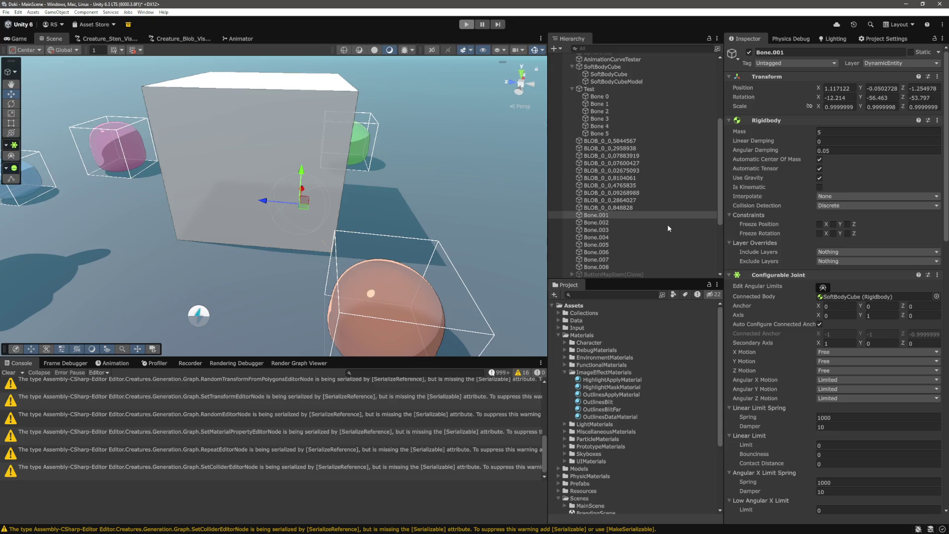
Step: Select Bone.001 and scroll its Inspector to the Configurable Joint drives and Sphere Collider
left_click(612, 207)
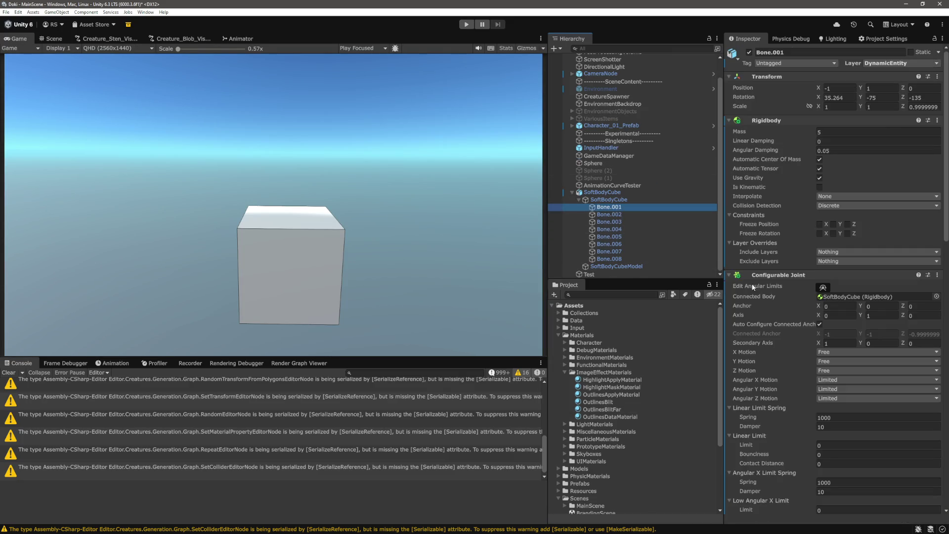
scroll(797, 381, "down", 15)
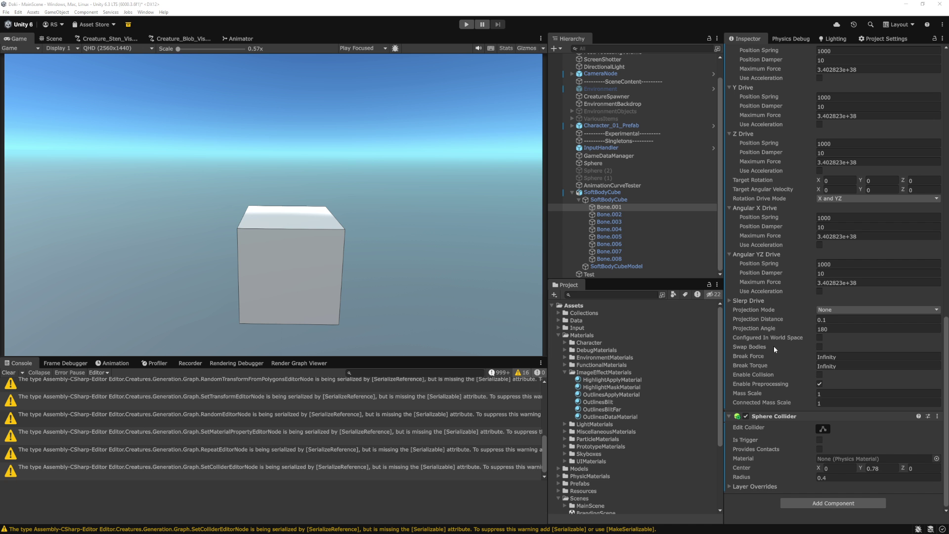
Step: Review every use of boneGameObject in CreateBones' bone setup loop, including the BoneSetup call
key("alt+Tab")
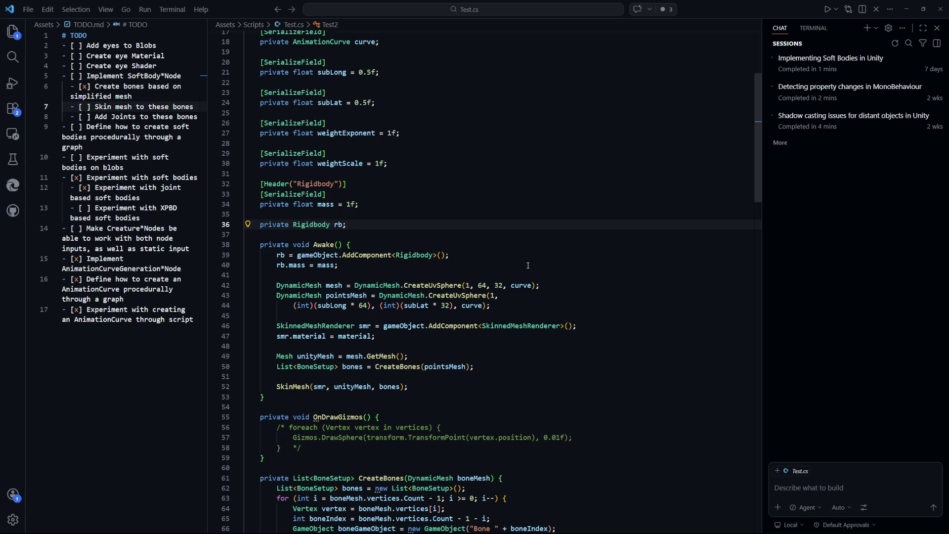
scroll(526, 257, "down", 5)
scroll(525, 257, "up", 2)
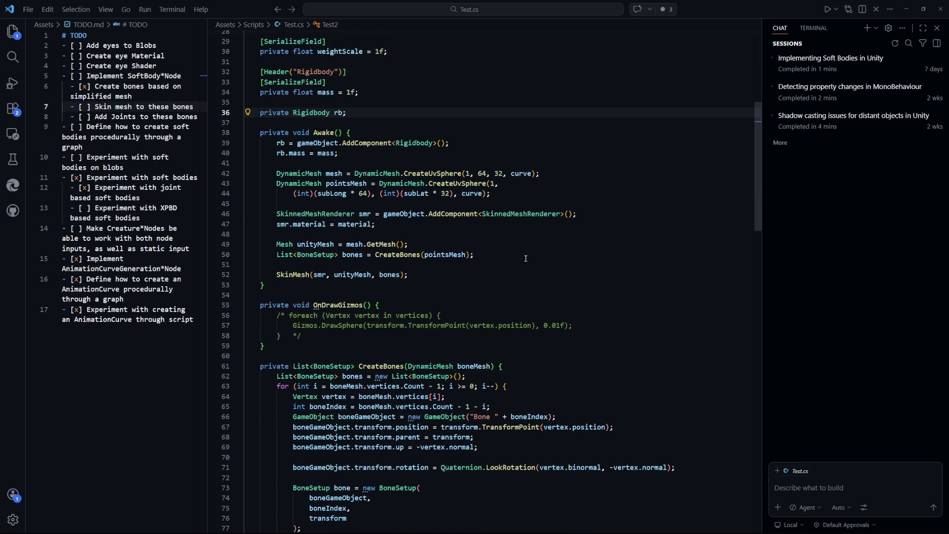
scroll(414, 161, "down", 7)
scroll(414, 162, "down", 3)
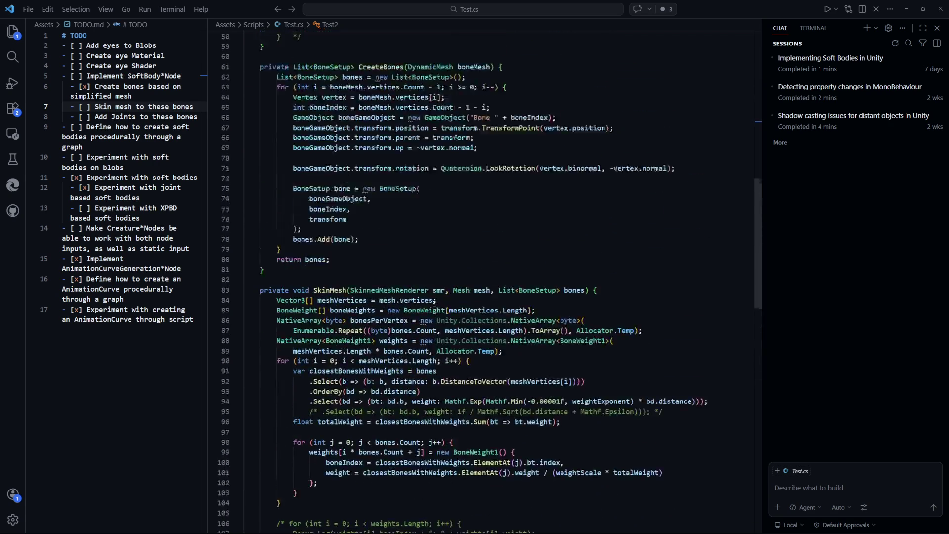
scroll(367, 132, "up", 2)
left_click(495, 277)
scroll(351, 230, "up", 2)
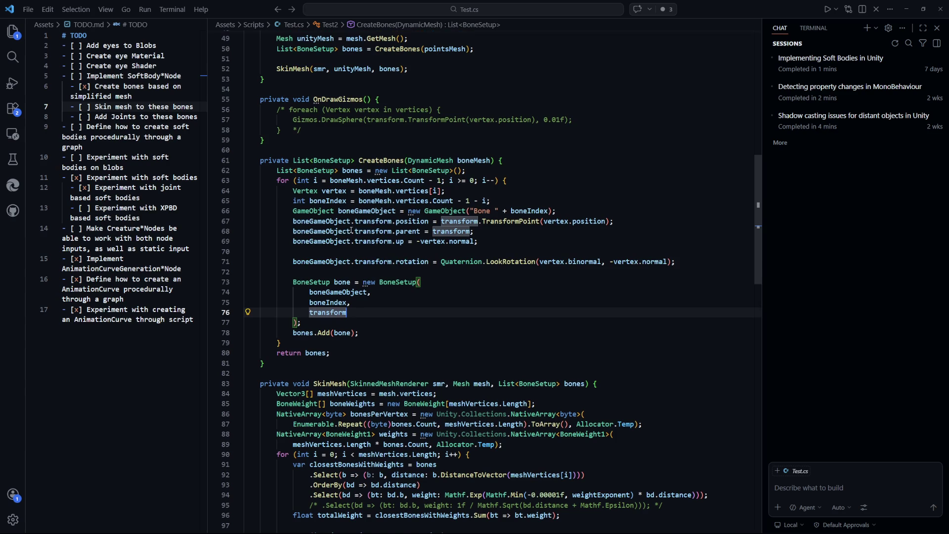
double_click(375, 215)
scroll(492, 328, "up", 8)
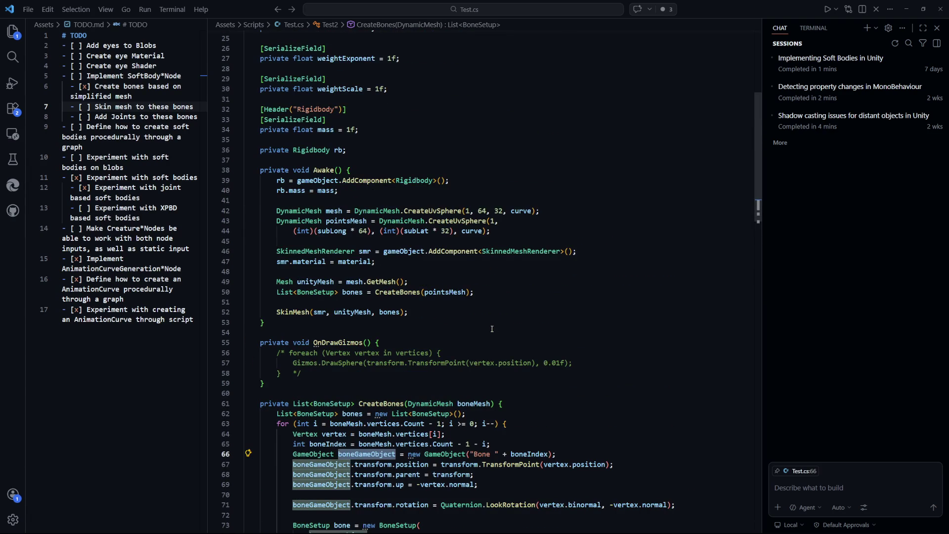
left_click_drag(276, 180, 338, 190)
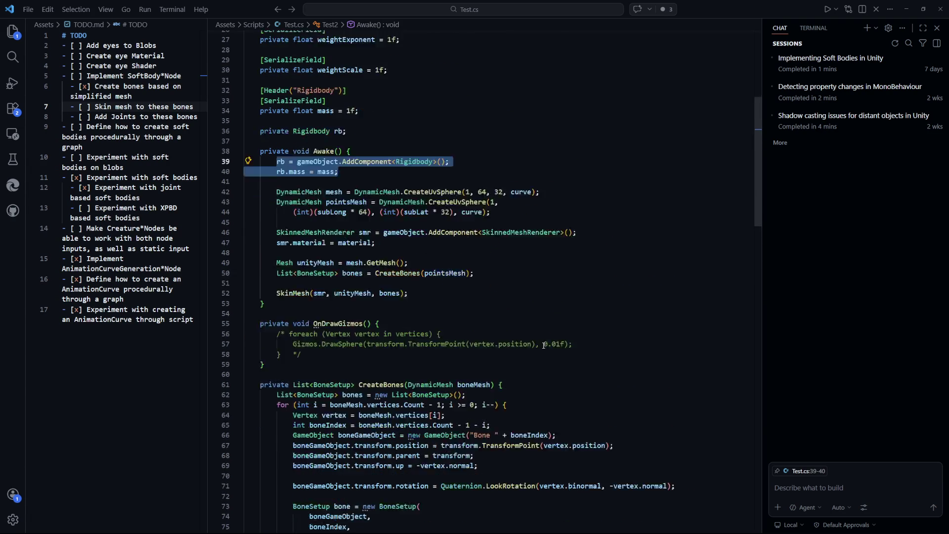
scroll(518, 274, "down", 6)
scroll(519, 274, "down", 3)
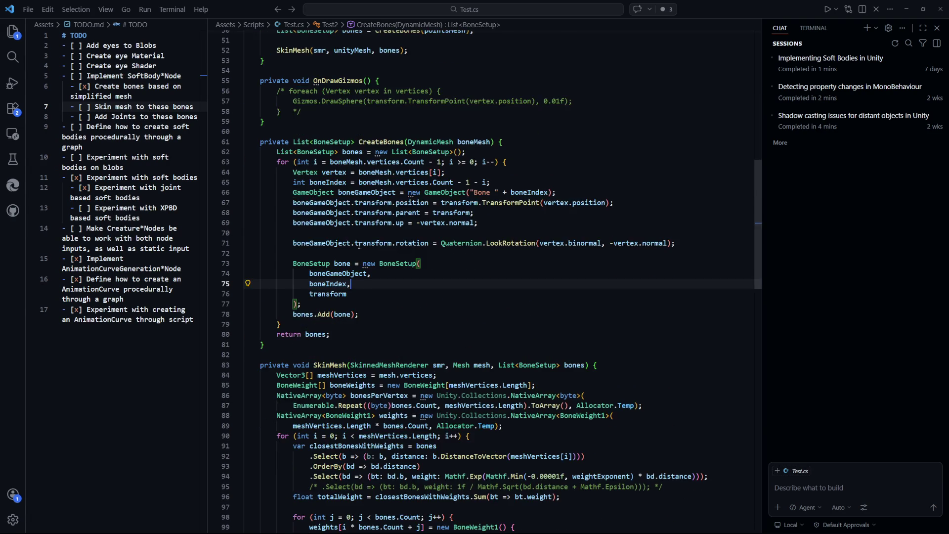
double_click(321, 242)
left_click(455, 310)
double_click(339, 274)
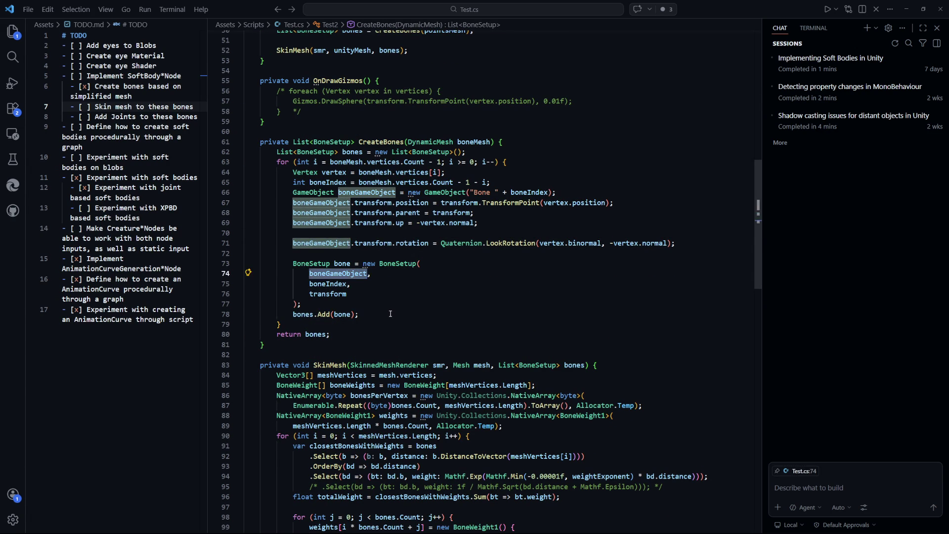
left_click(390, 314)
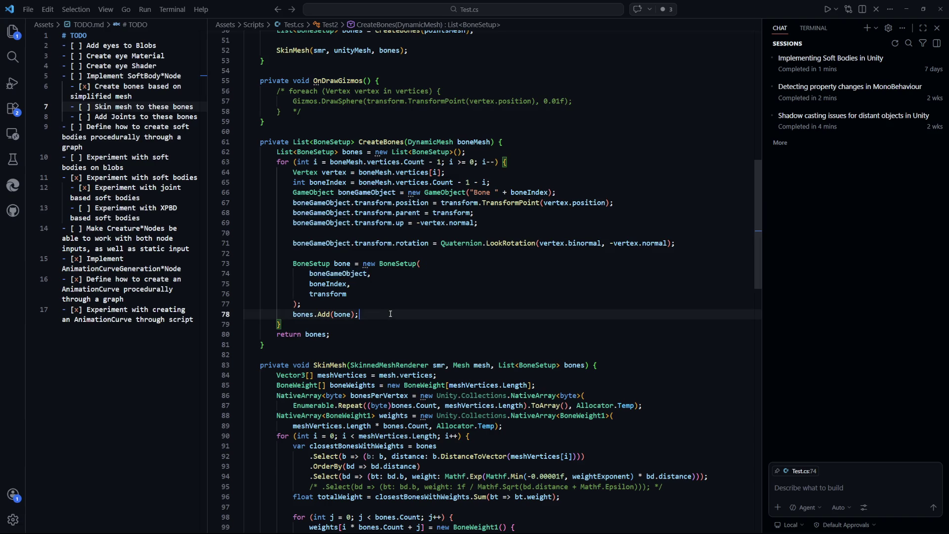
Step: Delete the blank line above the rotation assignment, add a new line after it, and save Test.cs
left_click(690, 233)
key("Delete")
left_click(690, 232)
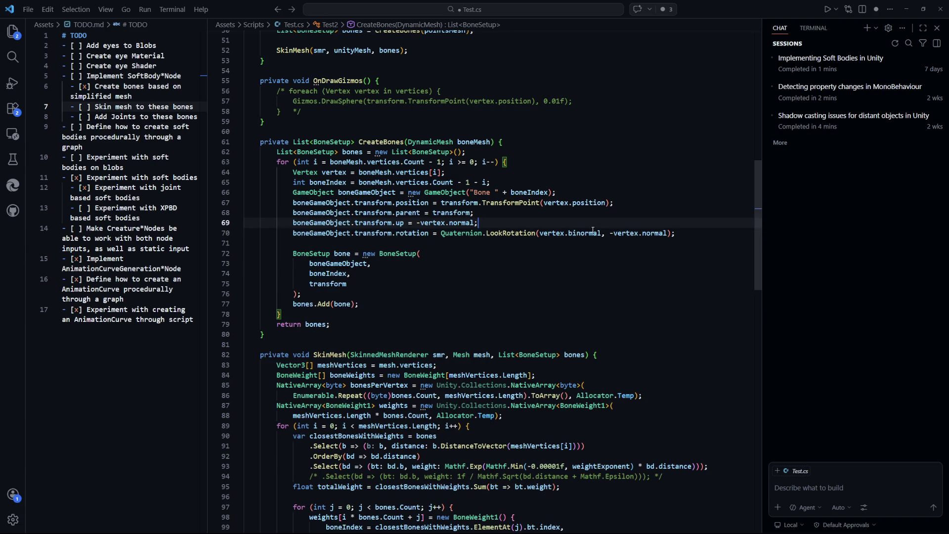
key("Return")
key("Return")
key("ctrl+s")
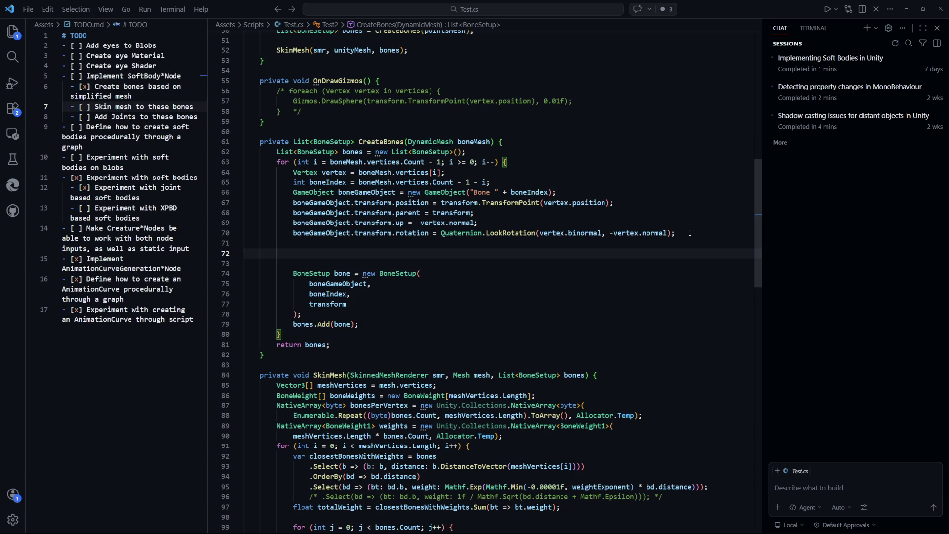
Step: Add 'Rigidbody boneRb = boneGameObject.AddComponent<Rigidbody>();' on line 72, save Test.cs, and return to Unity
type("Rigidbody bo")
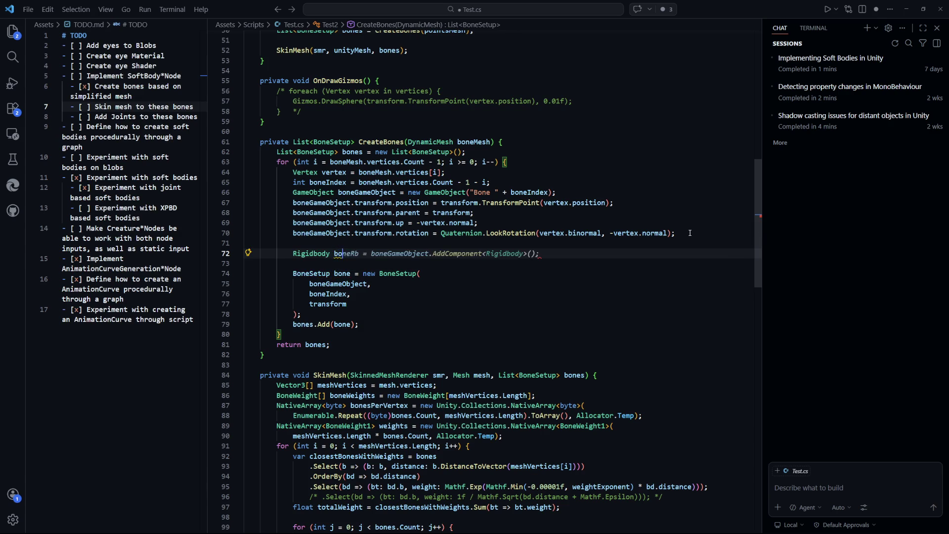
type("neRB")
key("BackSpace")
type("b")
key("Tab")
key("ctrl+s")
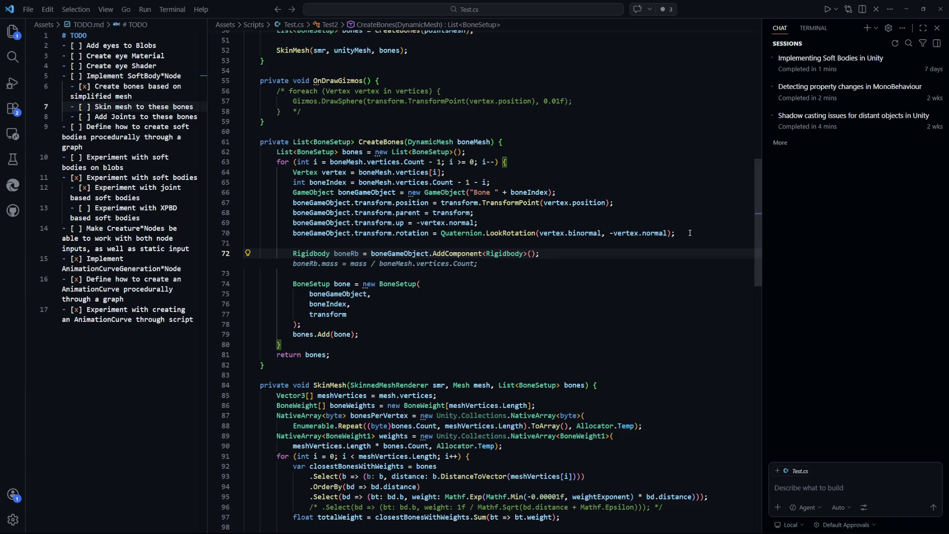
key("alt+Tab")
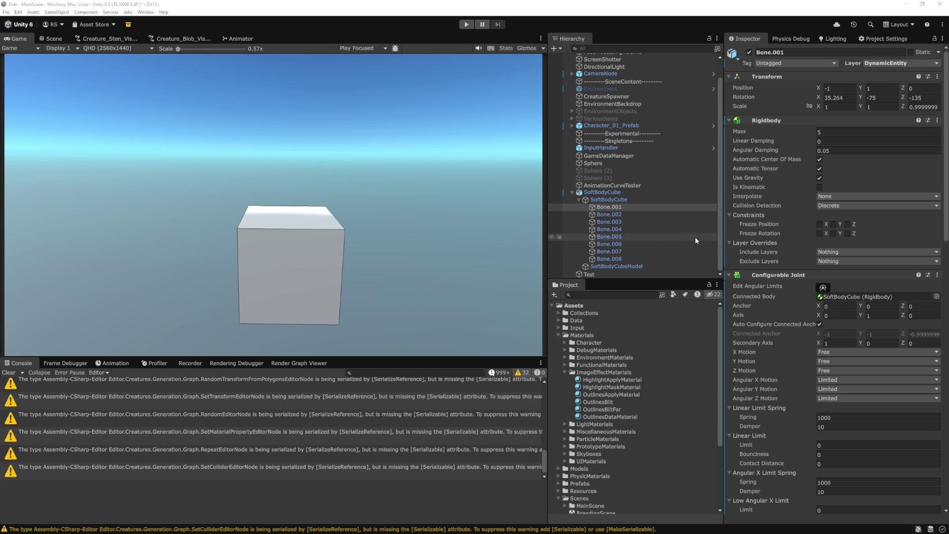
Step: Enter play mode, collapse Test and SoftBodyCube in the Hierarchy, and run the character forward
key("ctrl+p")
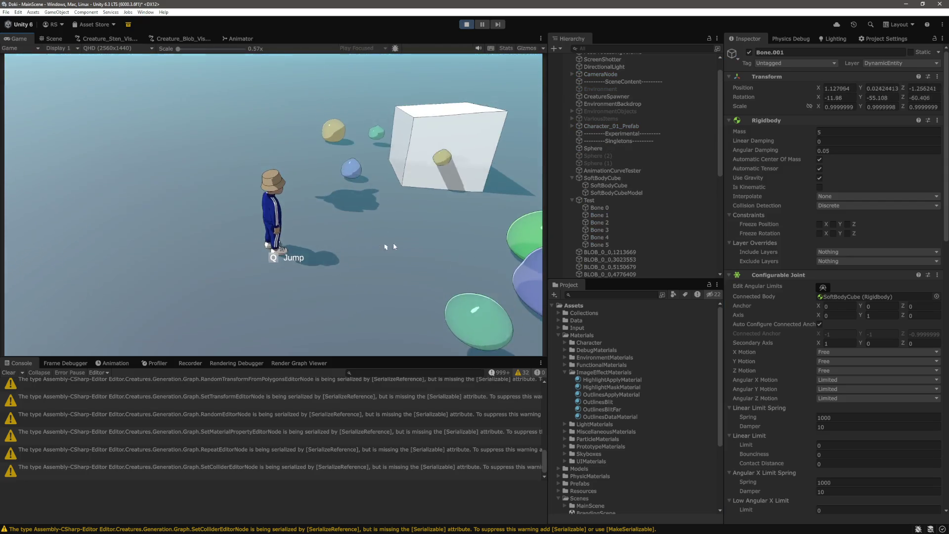
left_click(572, 200)
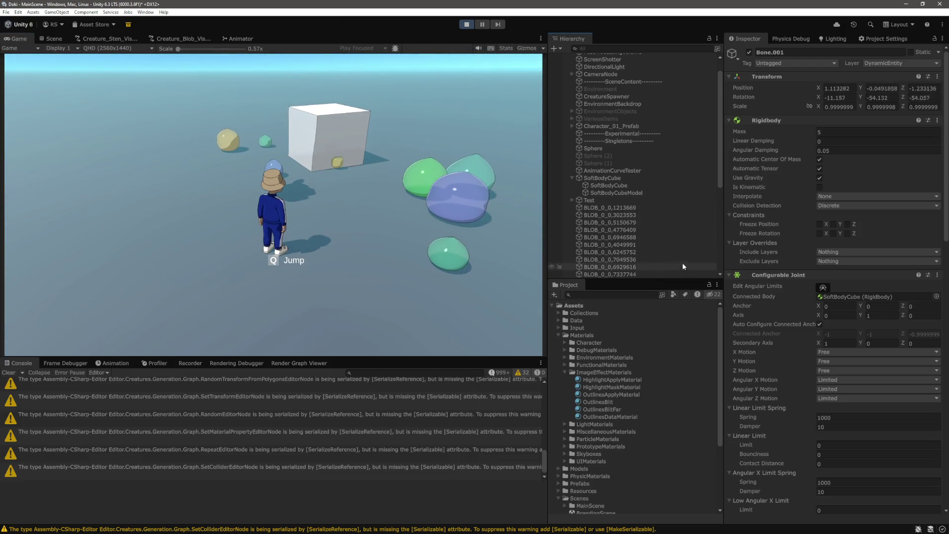
key("w")
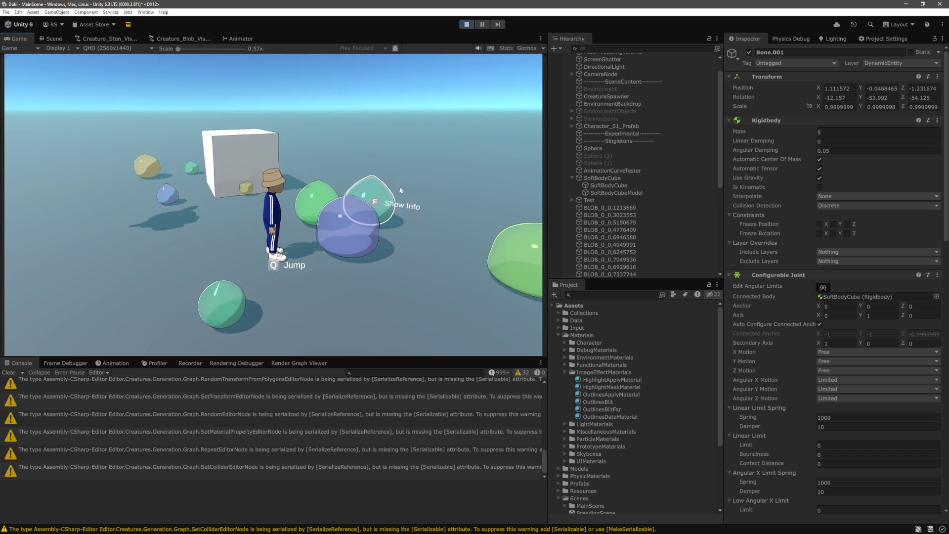
left_click(571, 177)
scroll(617, 241, "down", 5)
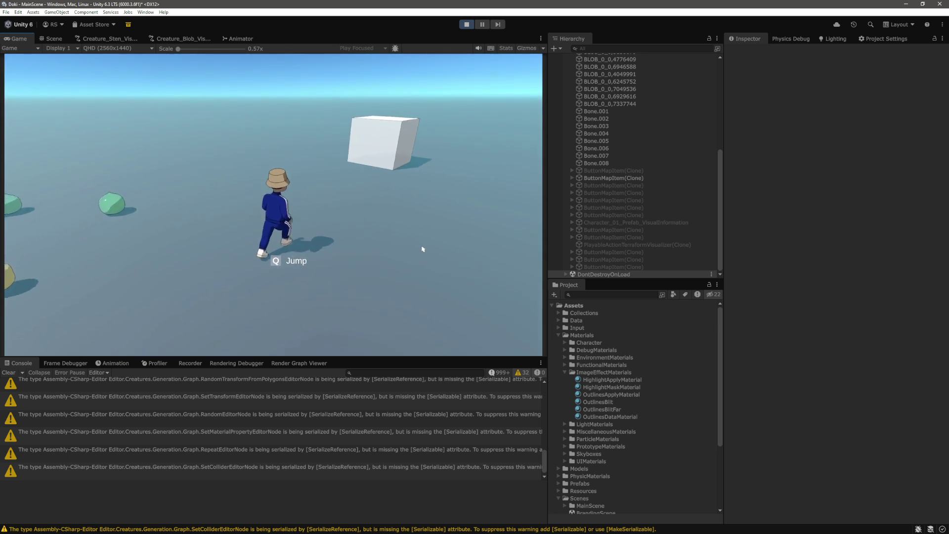
Step: Highlight the Prototype XPBD solver and spring prototype checklist items in GitHub issue #225
key("alt+Tab")
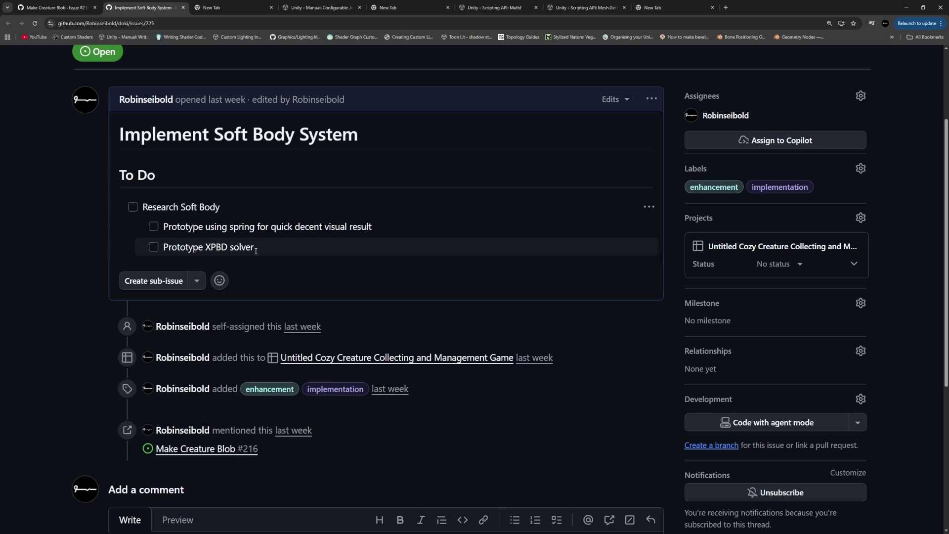
left_click_drag(254, 247, 165, 247)
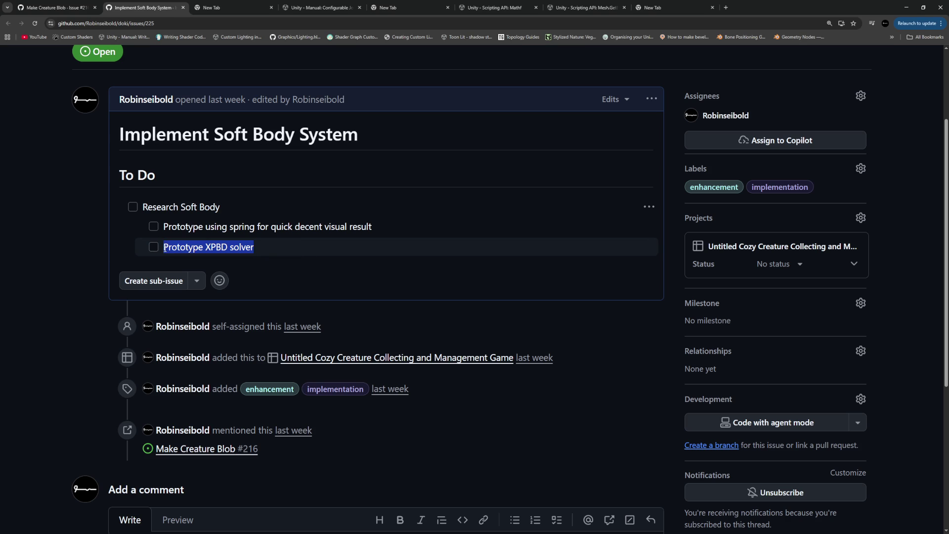
left_click(311, 248)
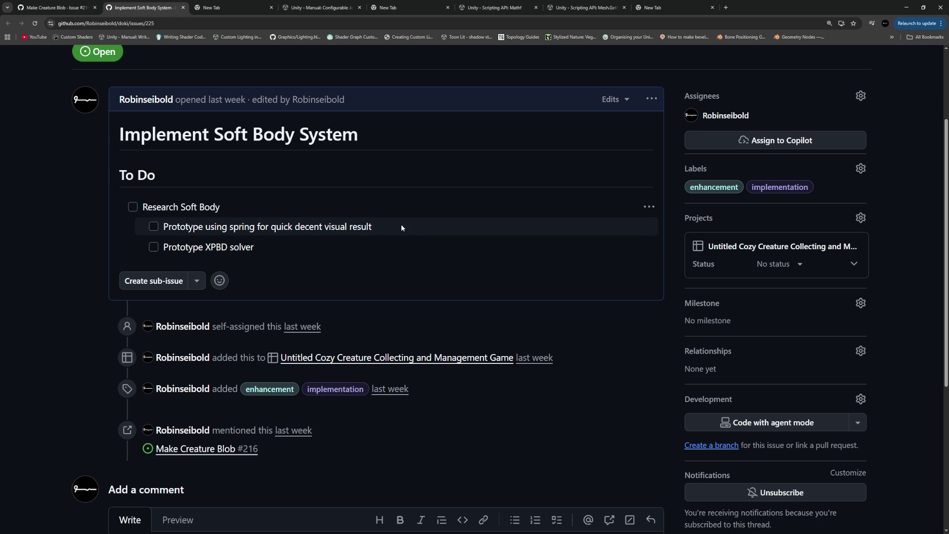
left_click_drag(401, 227, 164, 233)
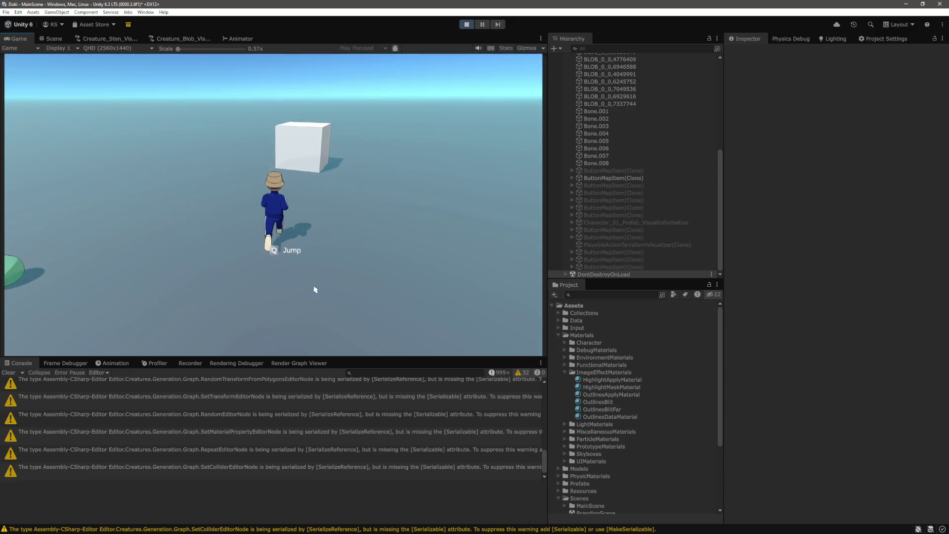
Step: Steer the character with WASD into the white cube and back and forth among the blobs, then exit play mode
key("w")
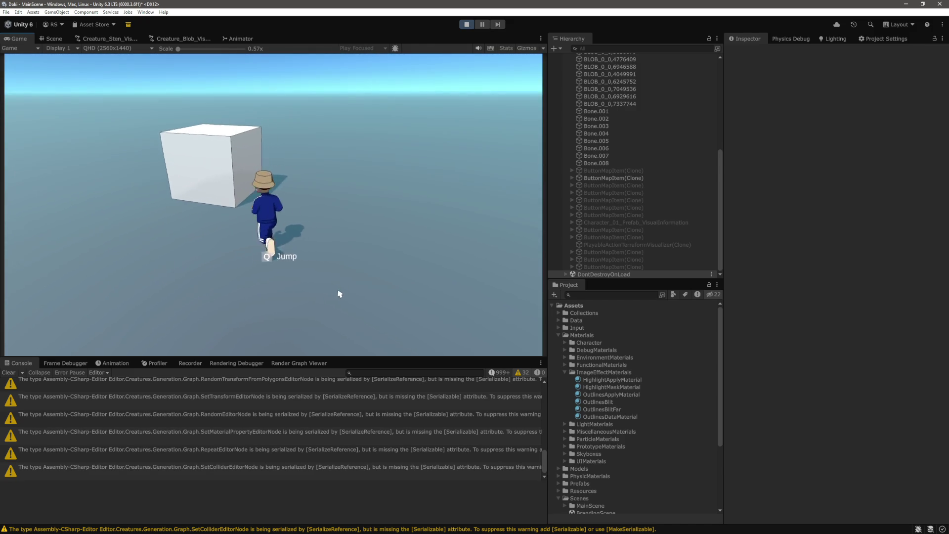
key("s")
key("w")
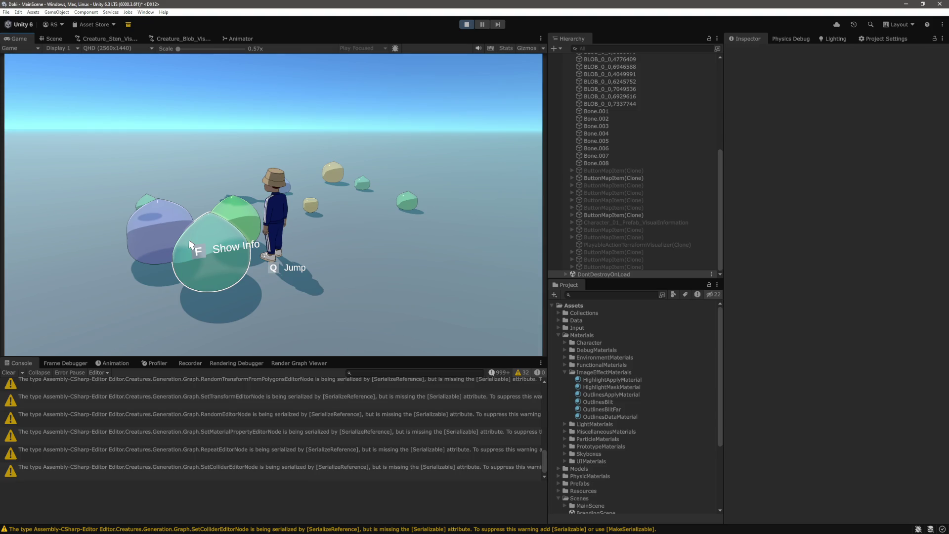
key("w")
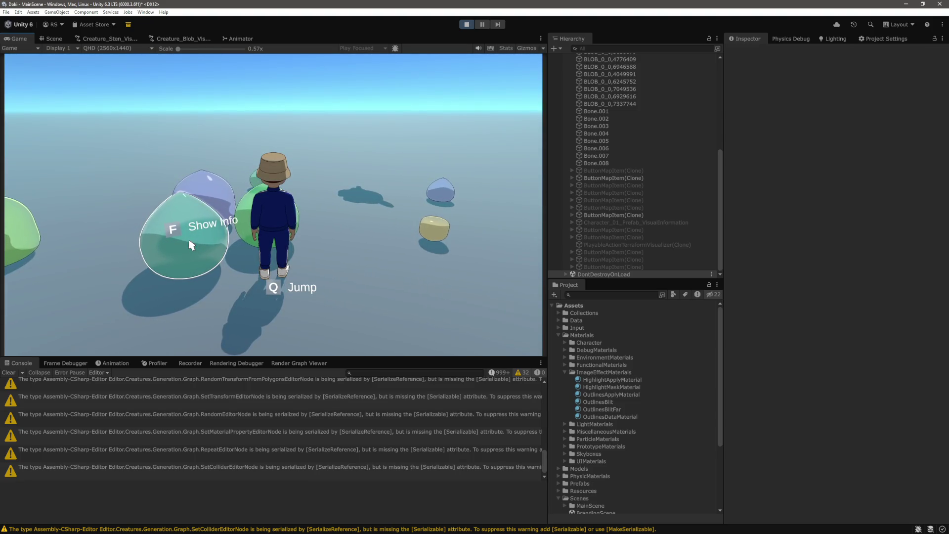
key("d")
key("w")
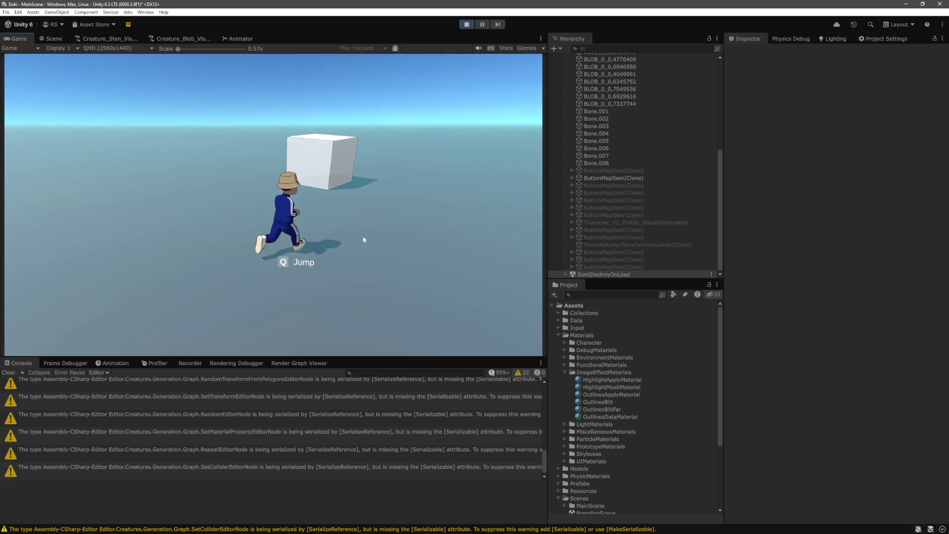
key("a")
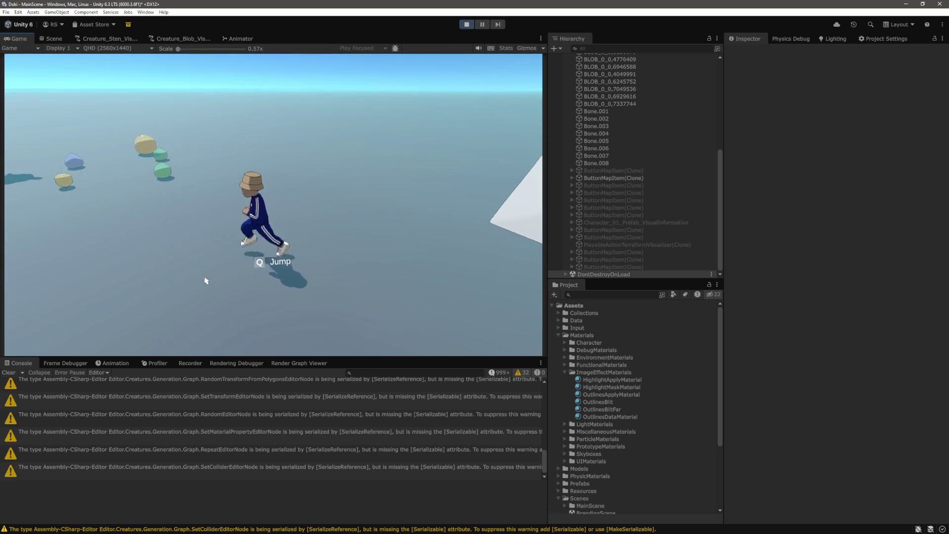
key("w")
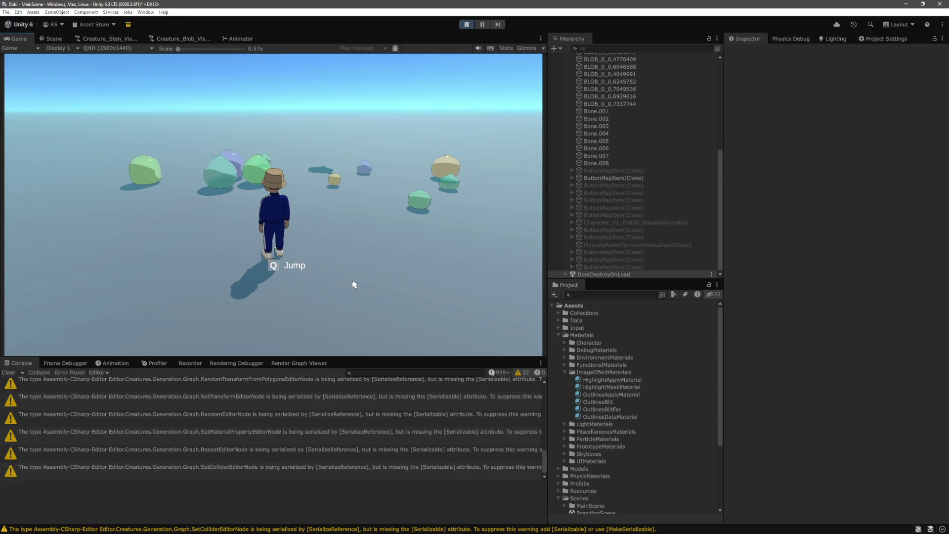
key("d")
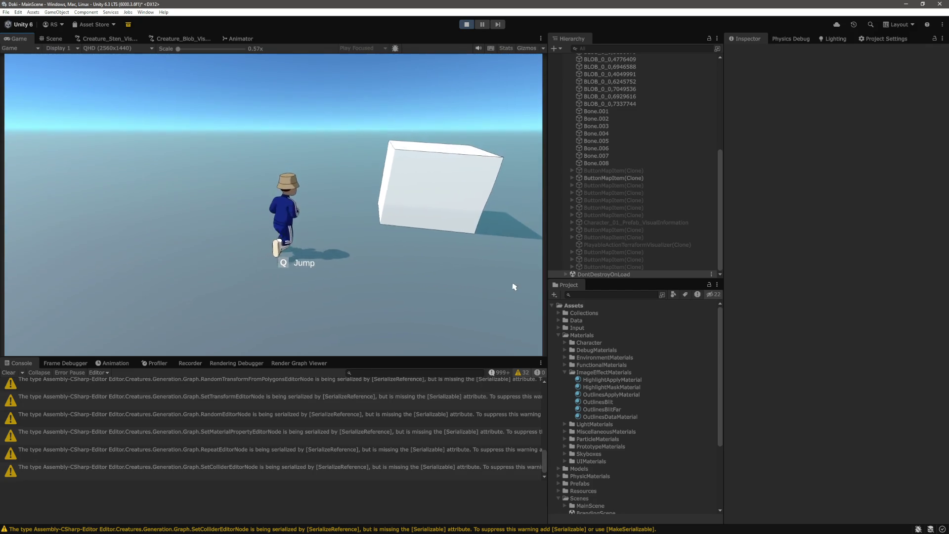
key("w")
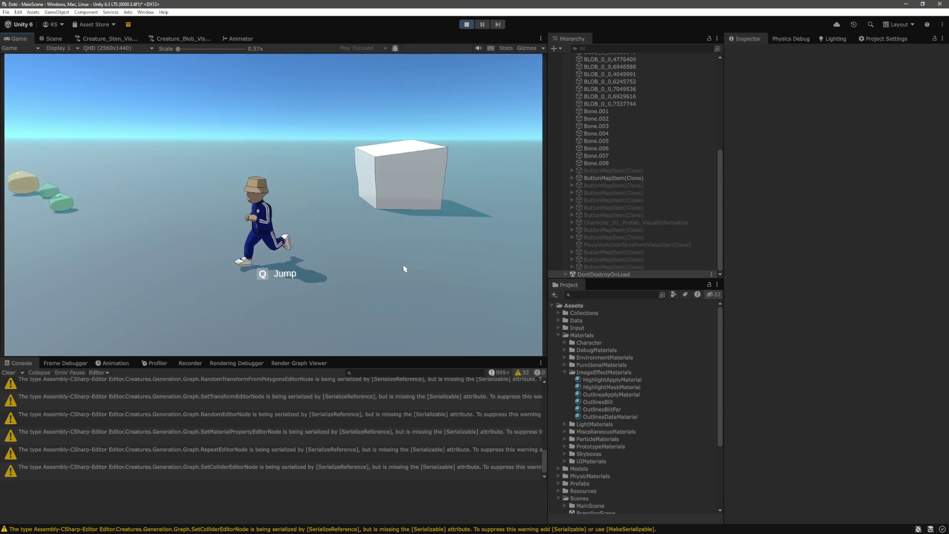
key("a")
key("ctrl+p")
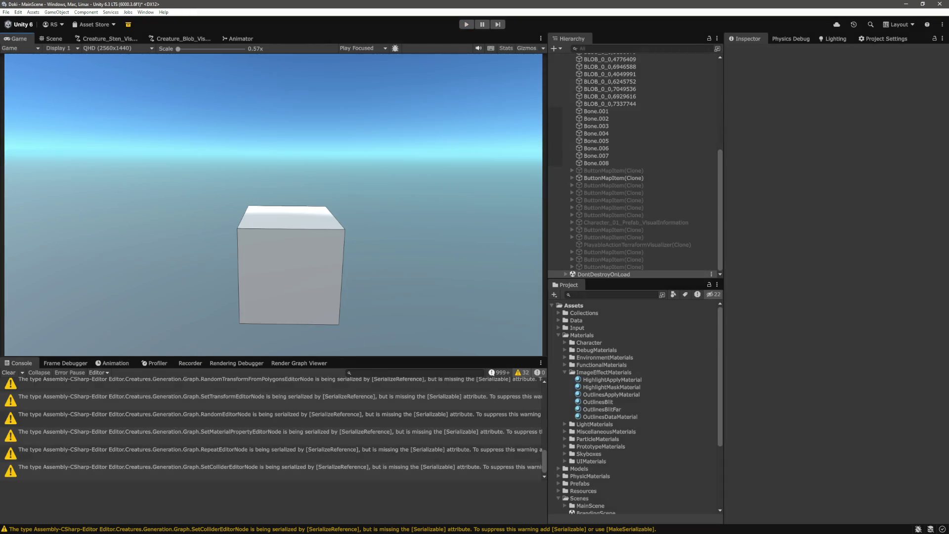
Step: Switch to the Scene view, expand SoftBodyCube, and select Bone.001 to show its Rigidbody and Configurable Joint
left_click(54, 39)
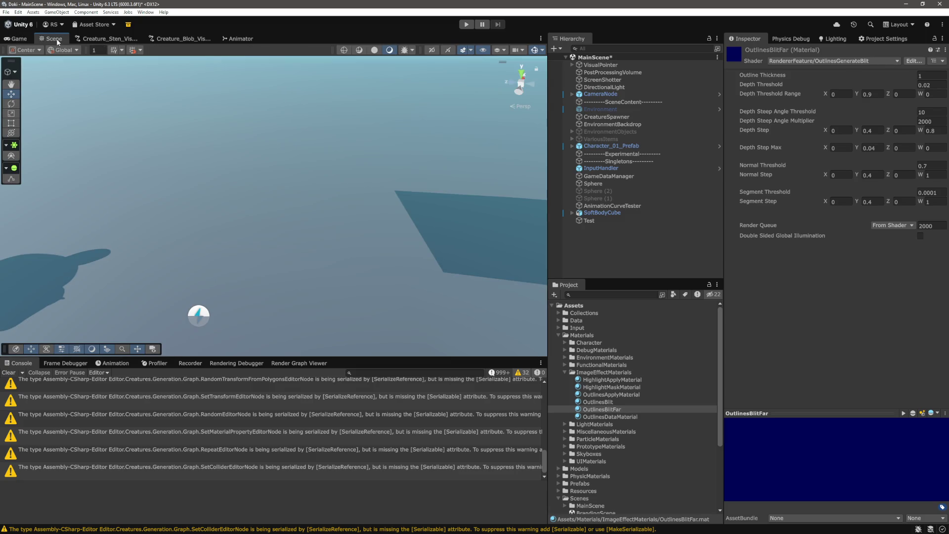
left_click(607, 213)
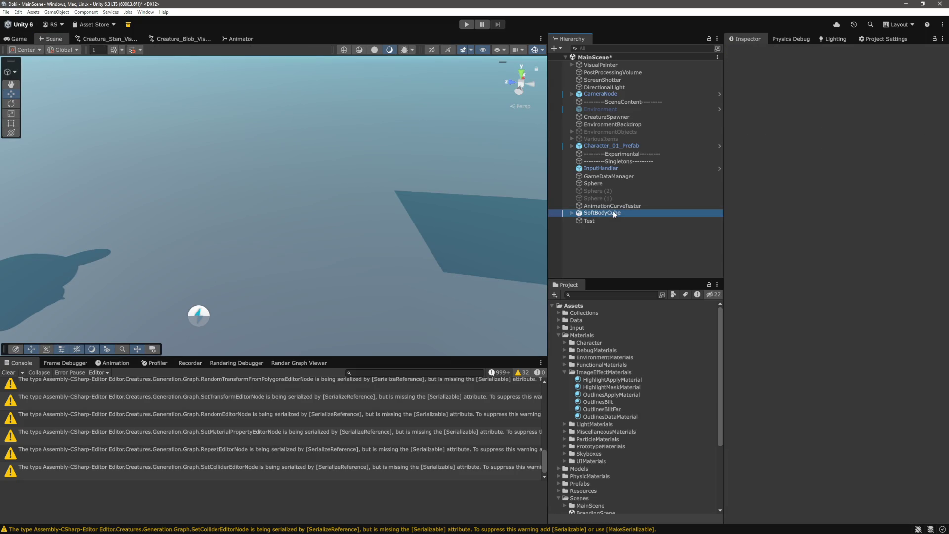
left_click(571, 212, "alt")
left_click(609, 207)
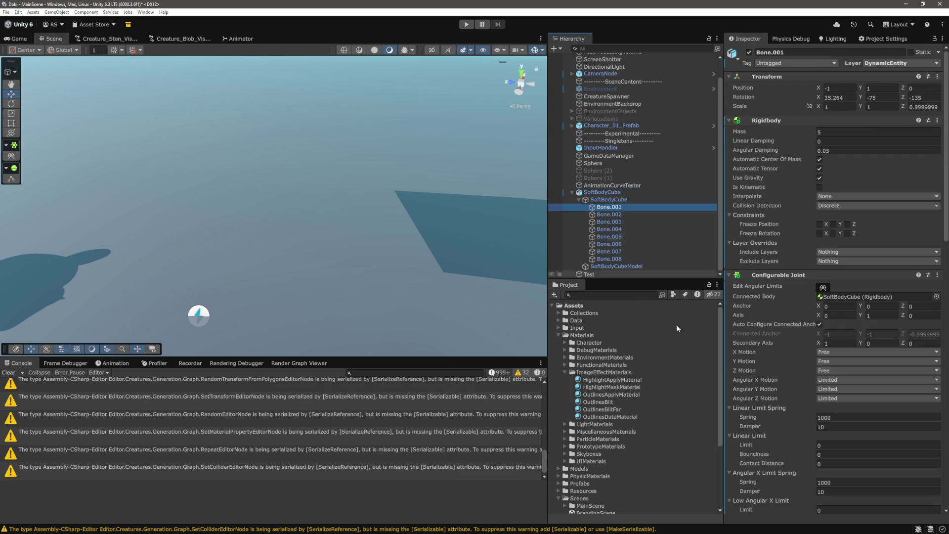
Step: Add 'boneRB.mass = 5.0f;' below the bone Rigidbody line in CreateBones
key("alt+Tab")
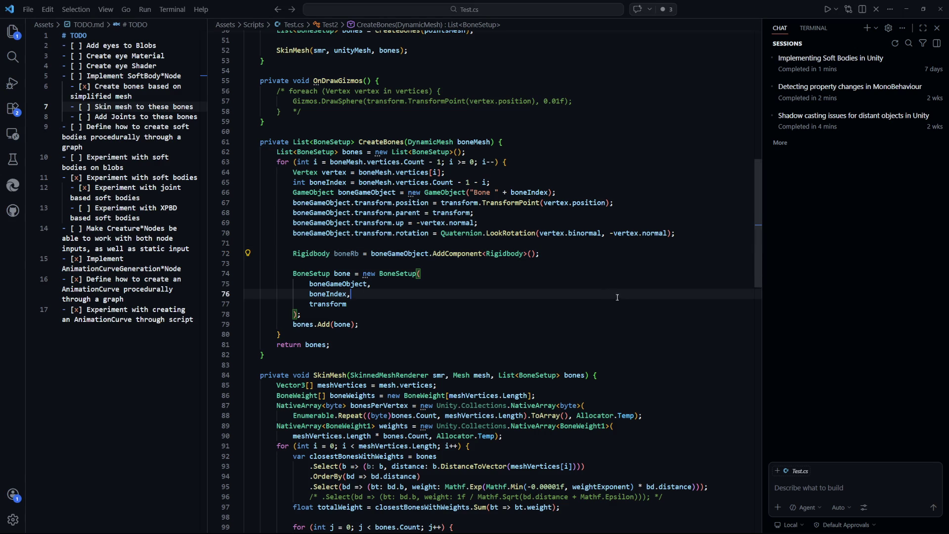
scroll(572, 330, "up", 8)
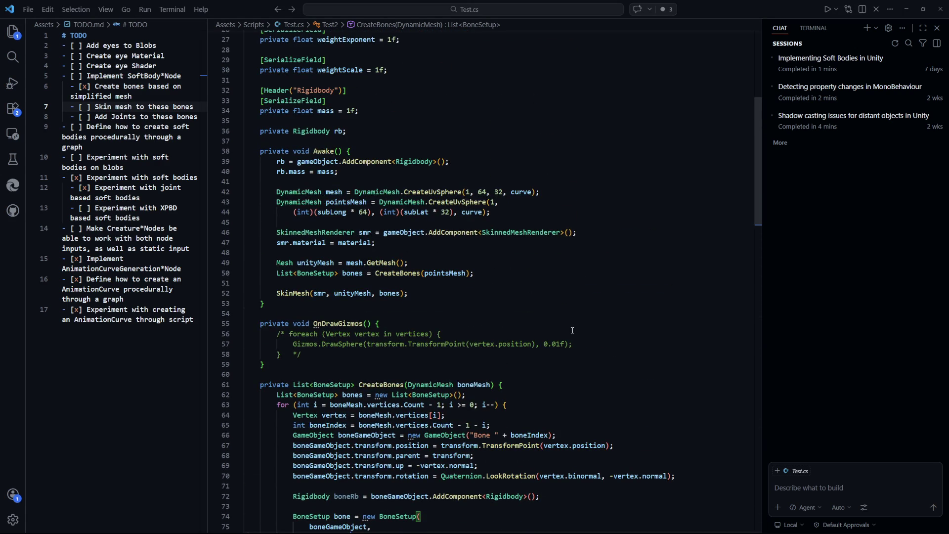
scroll(573, 331, "up", 1)
scroll(573, 330, "down", 5)
left_click(565, 361)
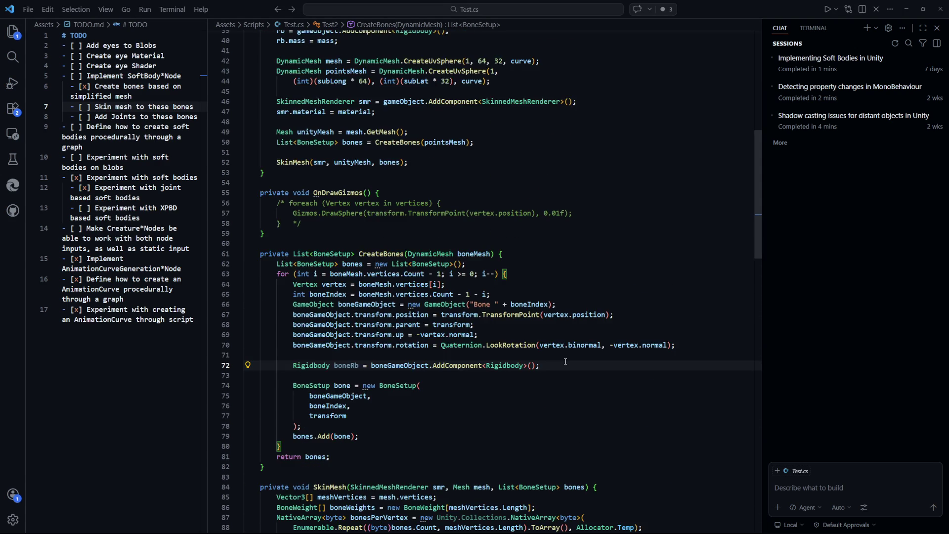
key("Return")
type("boneRB.mass = 5.0;")
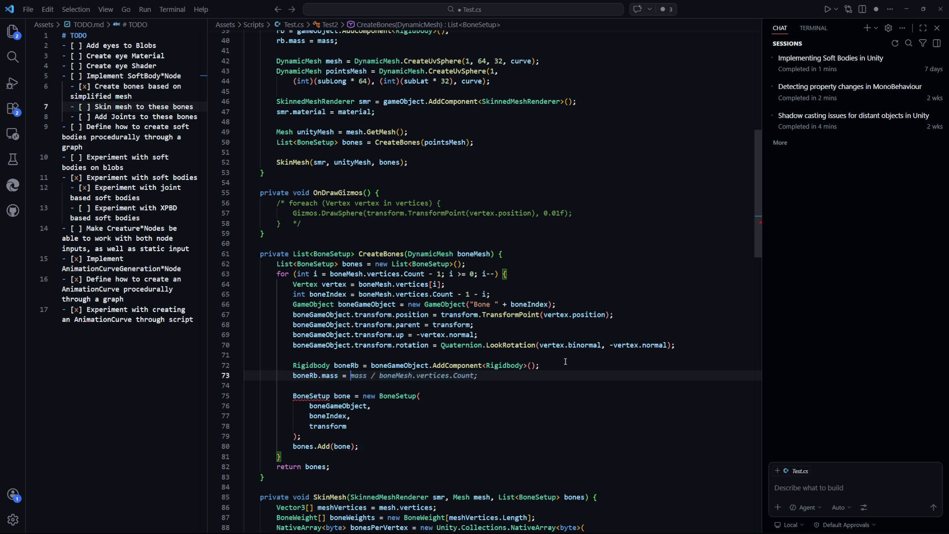
key("Left")
type("f")
key("End")
scroll(559, 359, "down", 3)
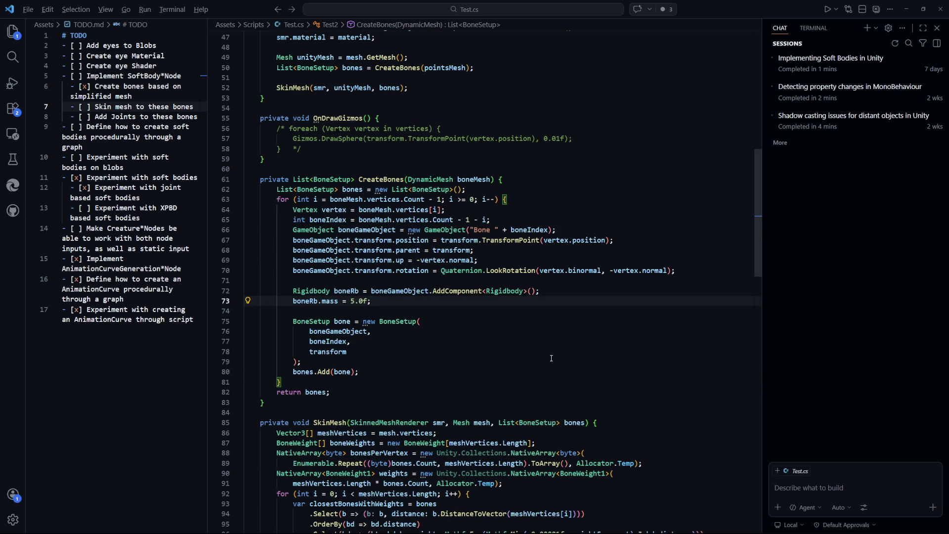
key("alt+Tab")
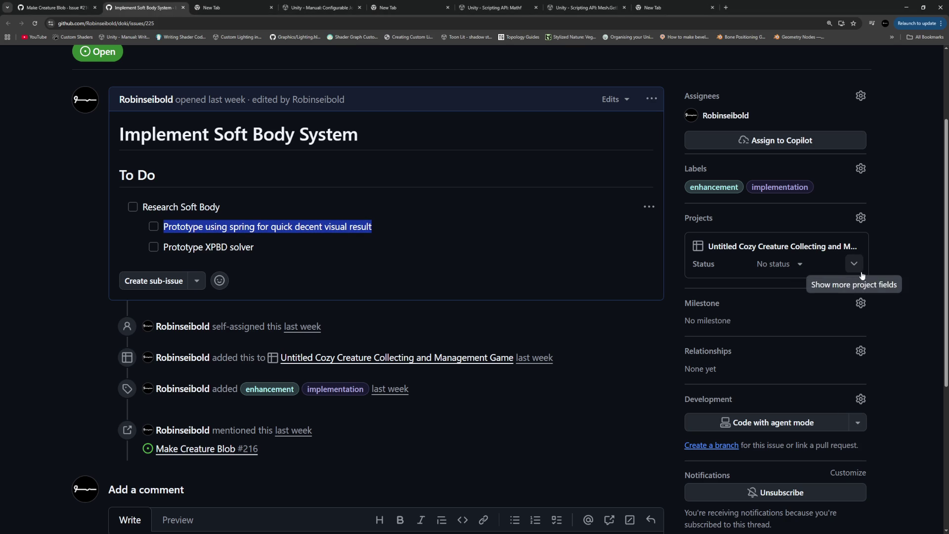
Step: Go back to the Unity editor from the GitHub issue
key("alt+Tab")
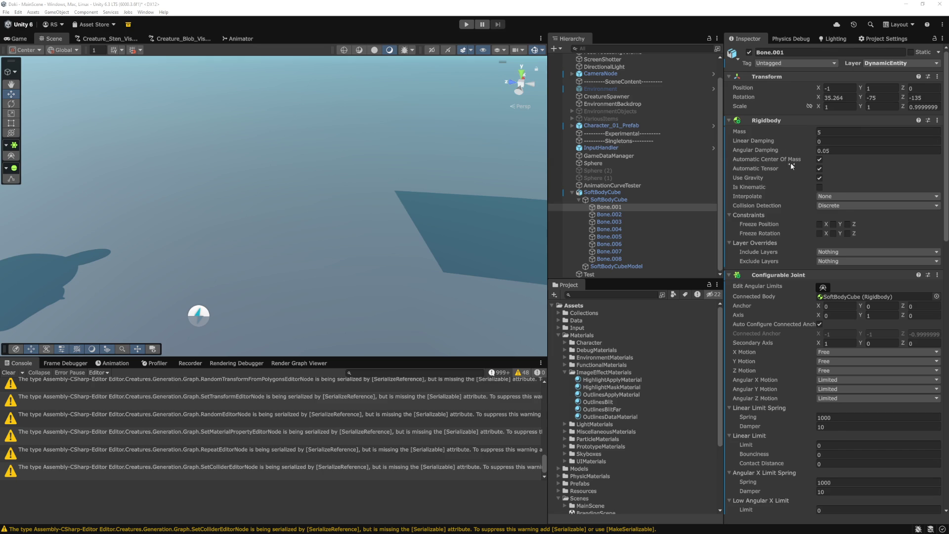
scroll(790, 147, "down", 3)
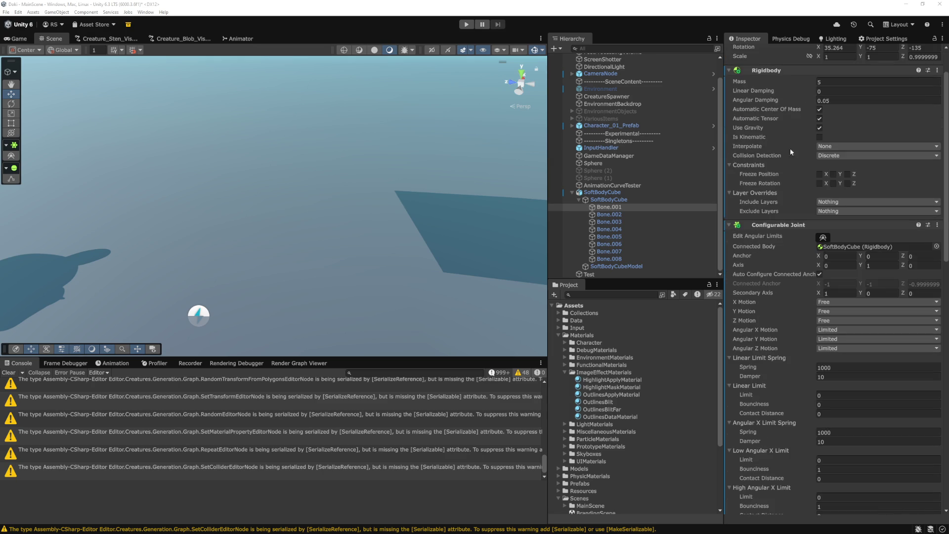
scroll(757, 174, "down", 2)
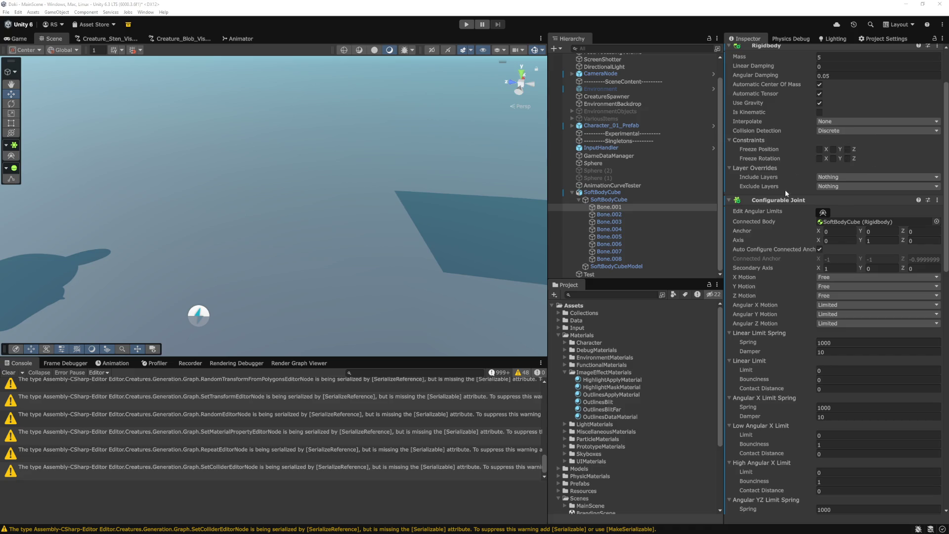
scroll(786, 193, "down", 20)
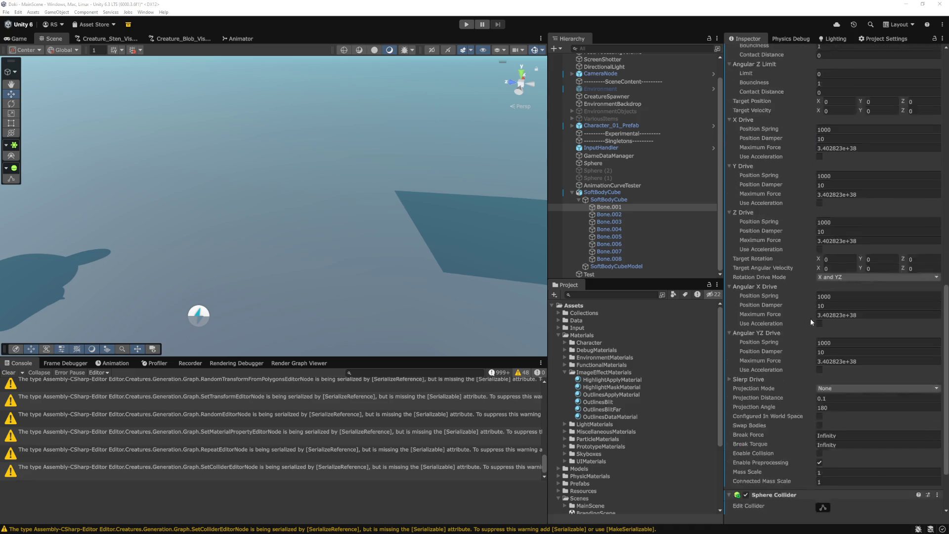
scroll(790, 366, "down", 3)
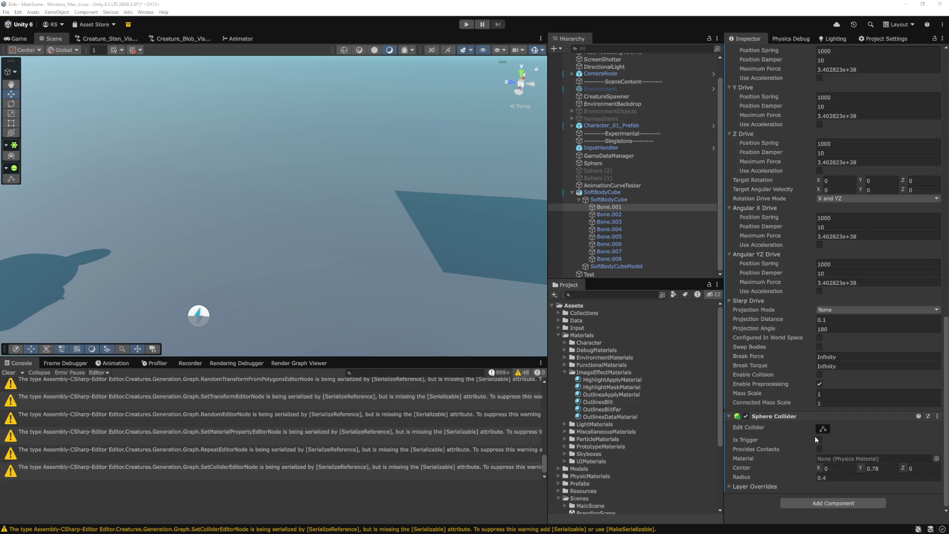
scroll(883, 409, "up", 10)
scroll(883, 408, "up", 4)
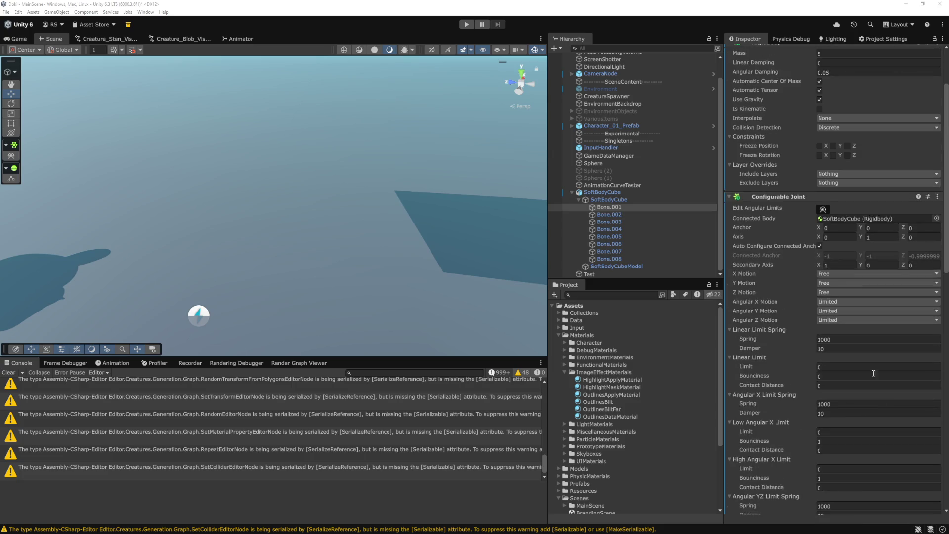
scroll(888, 316, "up", 4)
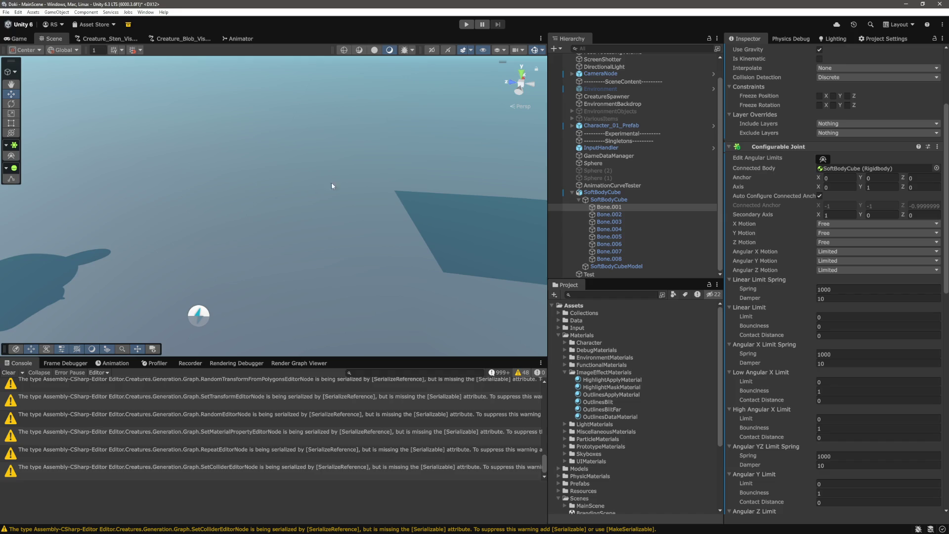
Step: Frame the cube, reselect Bone.001, and set the transform handle orientation to Local
scroll(331, 182, "down", 10)
key("f")
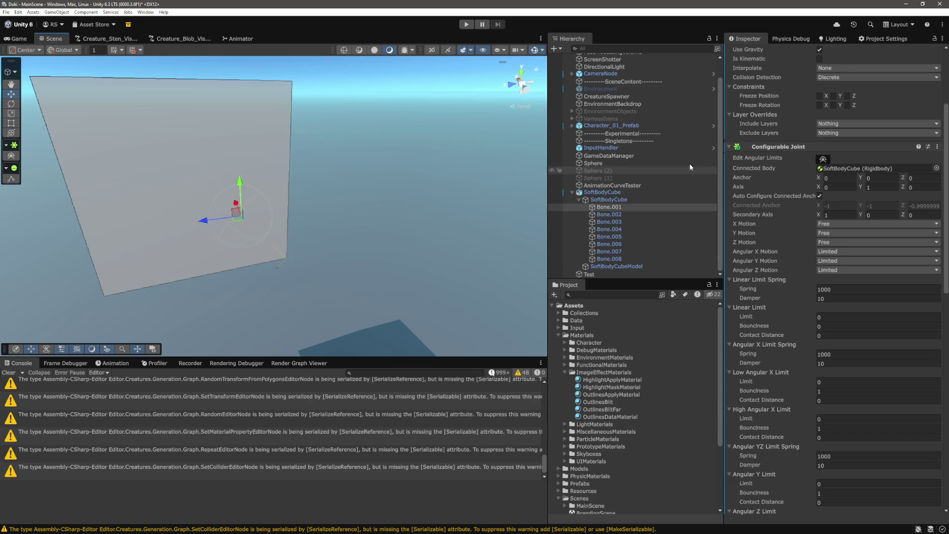
left_click_drag(303, 212, 377, 217)
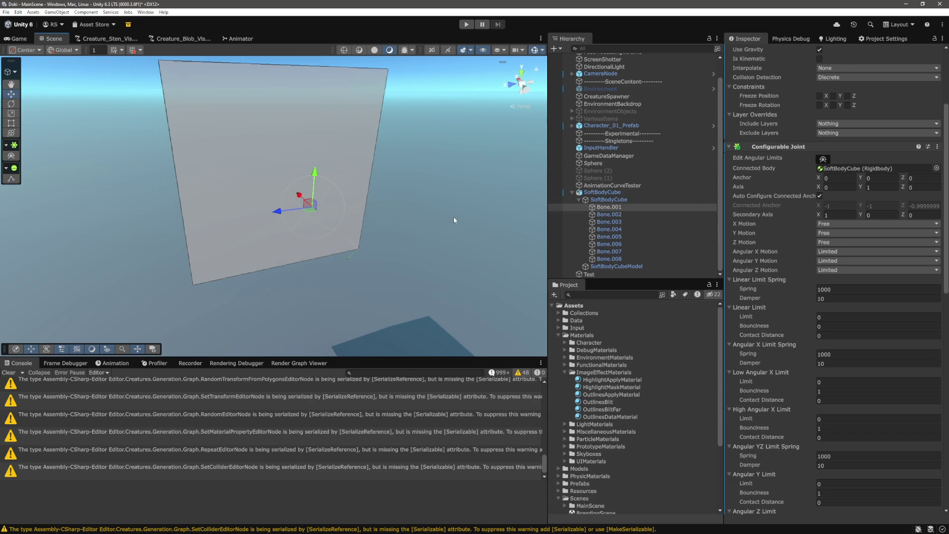
mouse_move(453, 218)
left_mouse_down()
mouse_move(288, 209)
mouse_move(281, 197)
mouse_move(243, 214)
mouse_move(251, 229)
mouse_move(348, 246)
mouse_move(382, 235)
left_mouse_up()
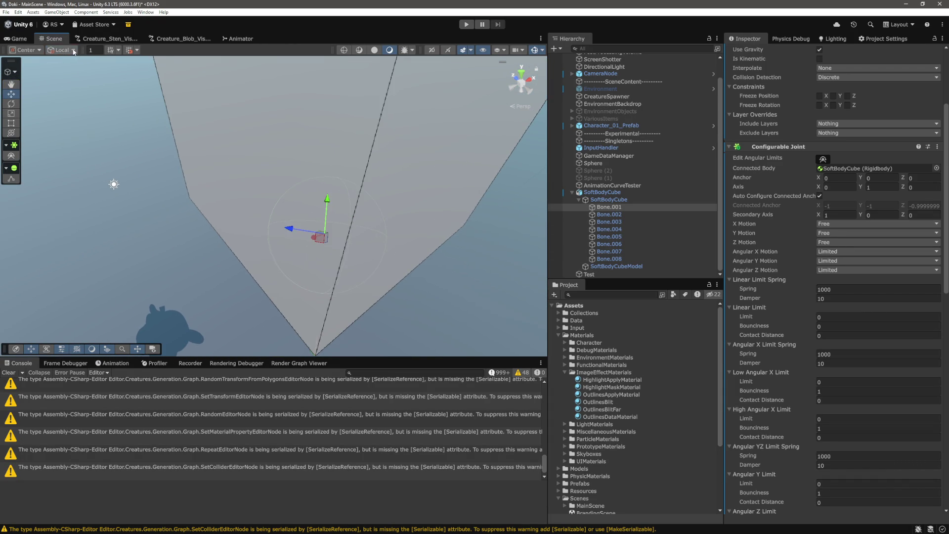
left_click_drag(128, 86, 448, 171)
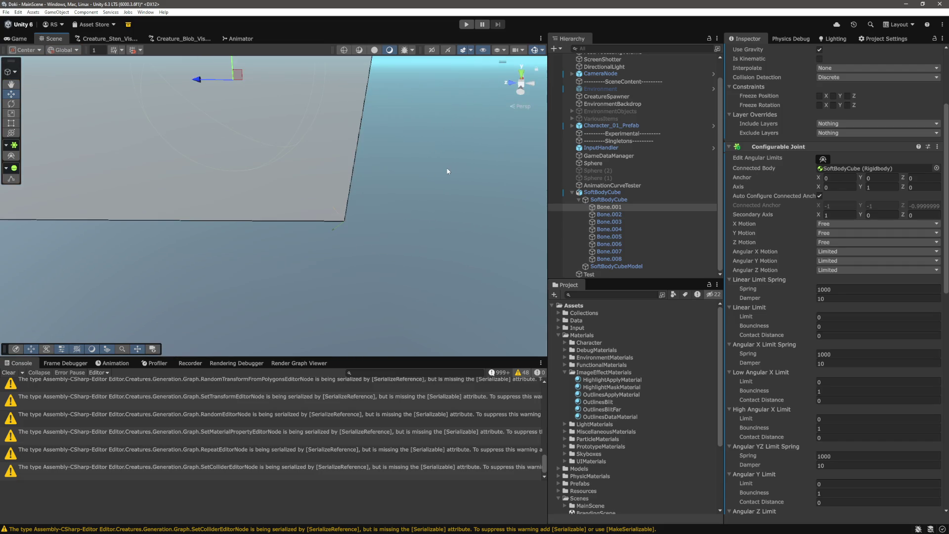
left_click(426, 91)
left_click(609, 207)
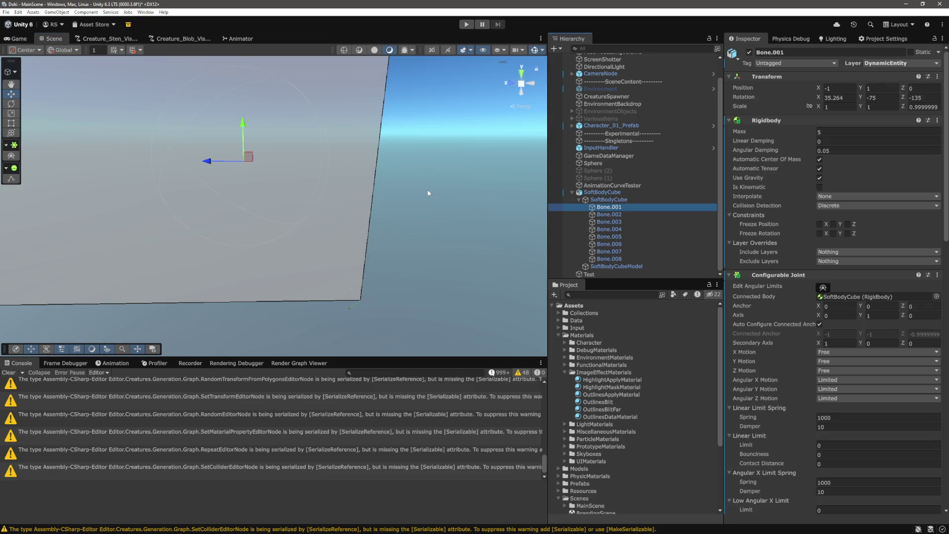
mouse_move(430, 192)
left_mouse_down()
mouse_move(419, 182)
mouse_move(293, 178)
mouse_move(212, 191)
mouse_move(256, 210)
mouse_move(404, 208)
mouse_move(339, 224)
left_mouse_up()
left_click(62, 50)
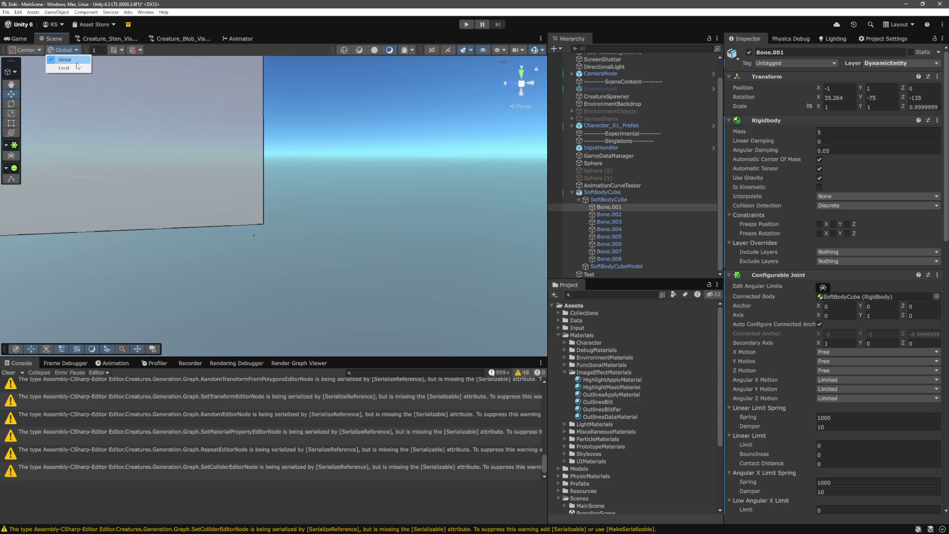
left_click(74, 68)
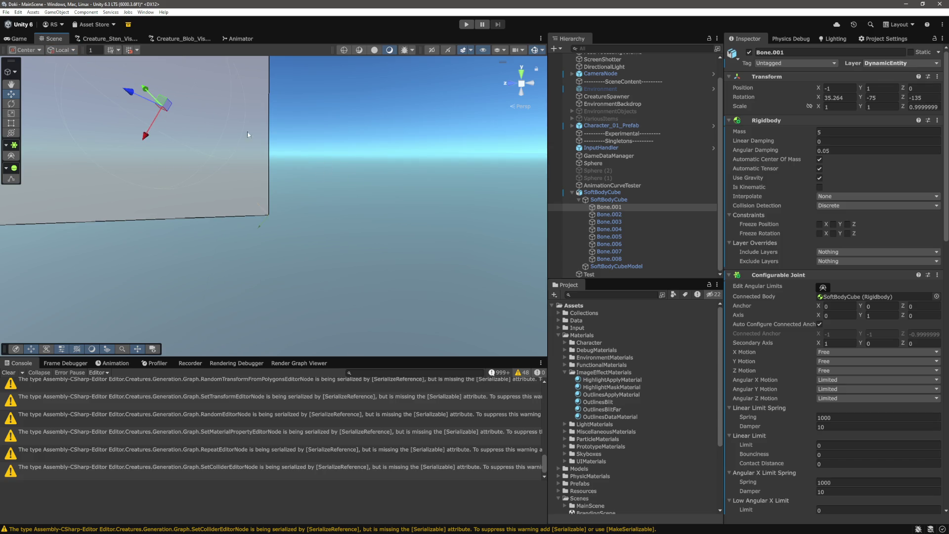
mouse_move(248, 132)
left_mouse_down()
mouse_move(233, 169)
mouse_move(218, 173)
mouse_move(441, 182)
left_mouse_up()
Step: Try a Configurable Joint Axis Y of -1.9, then set it back to 1
left_click(883, 315)
type("2.17")
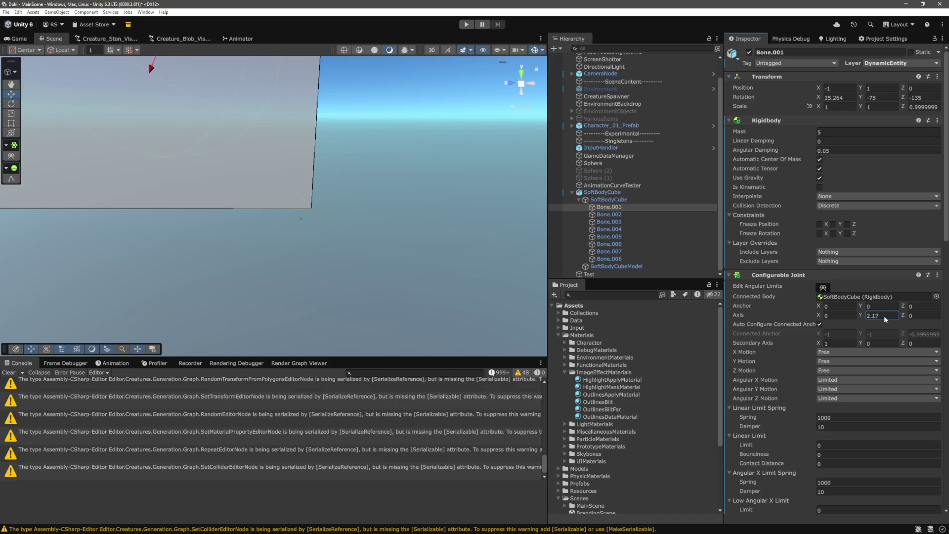
type("-1.9")
left_click_drag(819, 313, 894, 321)
type("1")
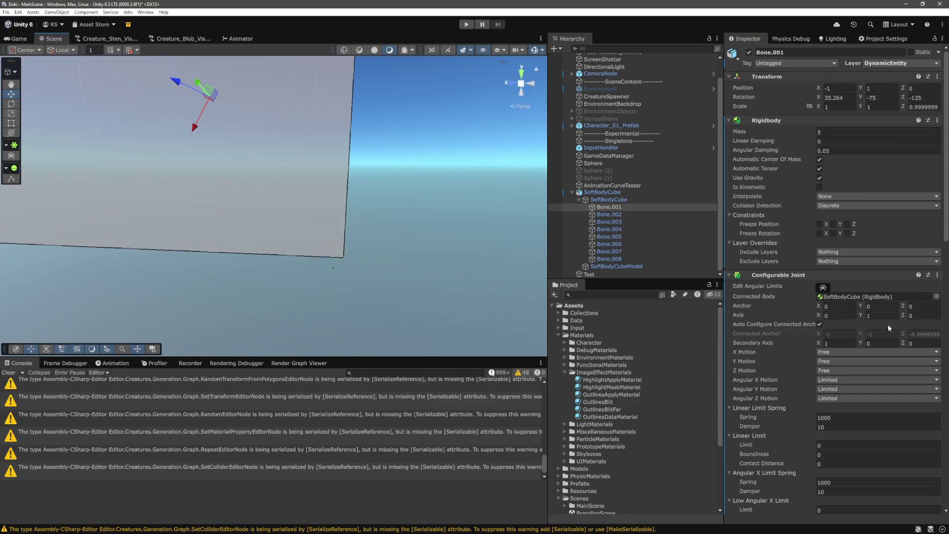
key("Return")
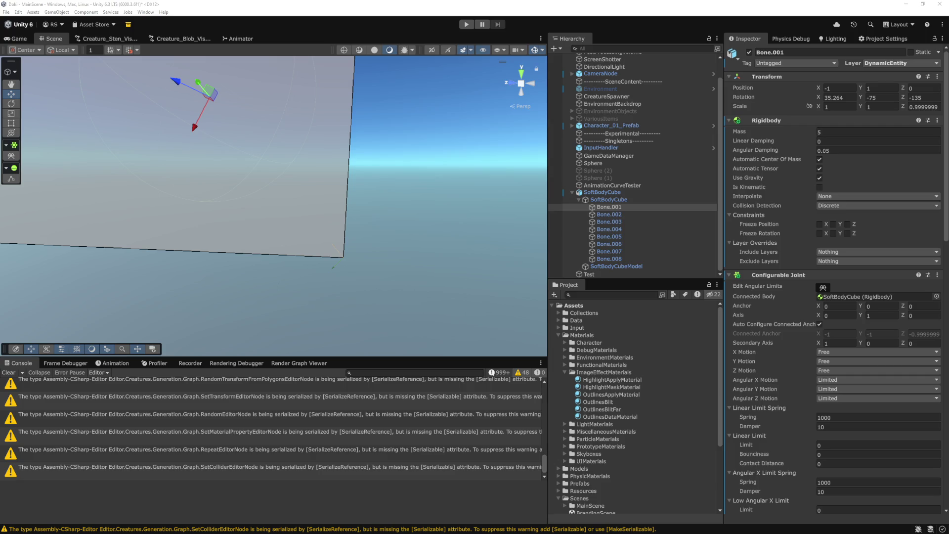
scroll(840, 247, "down", 15)
left_click(840, 197)
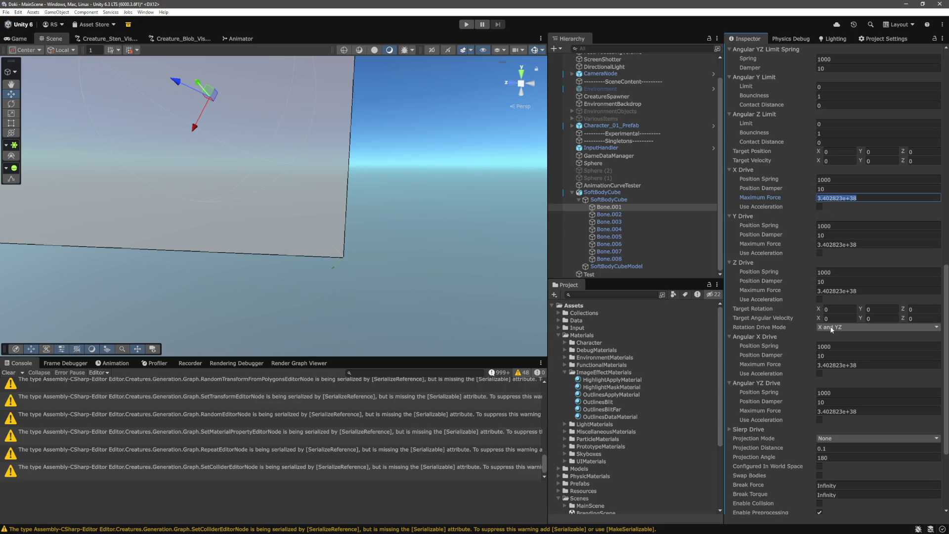
scroll(818, 330, "down", 3)
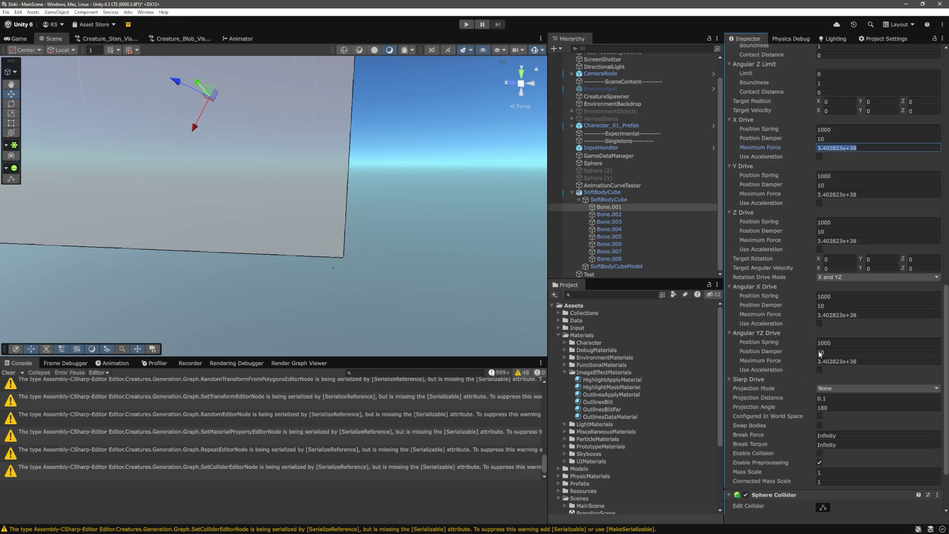
scroll(737, 469, "down", 3)
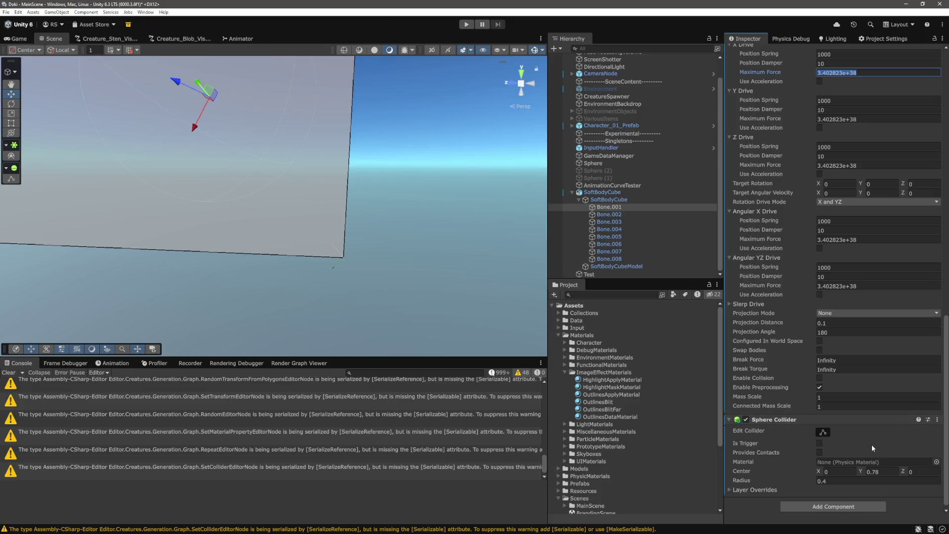
scroll(871, 444, "up", 8)
scroll(851, 355, "down", 1)
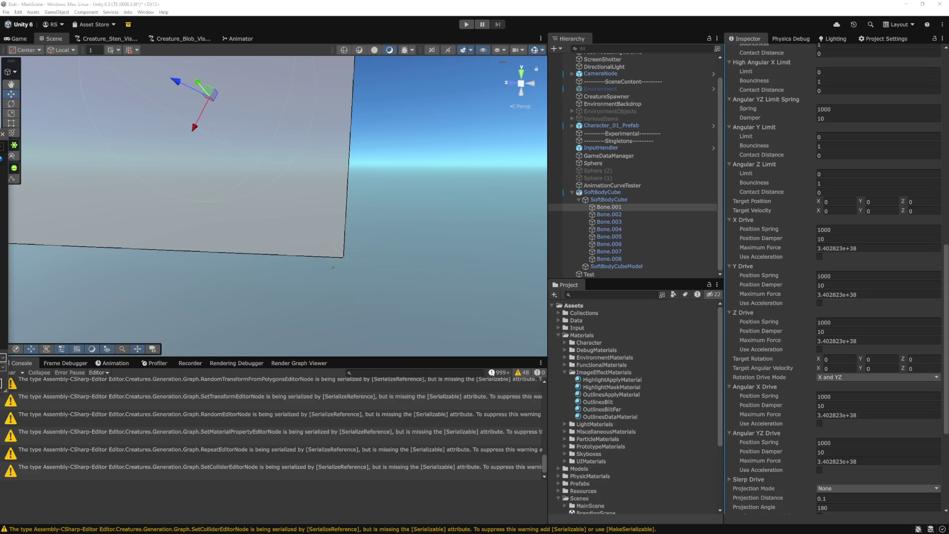
left_click(469, 284)
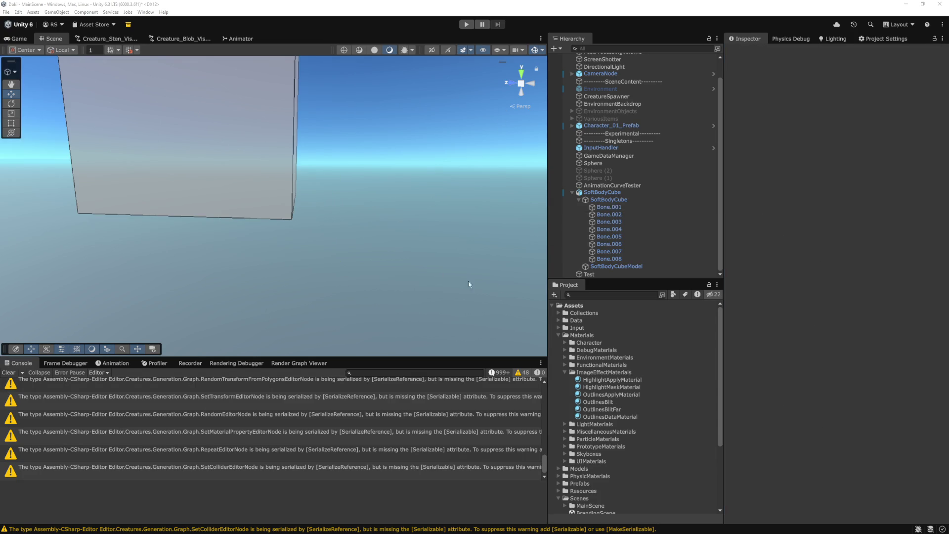
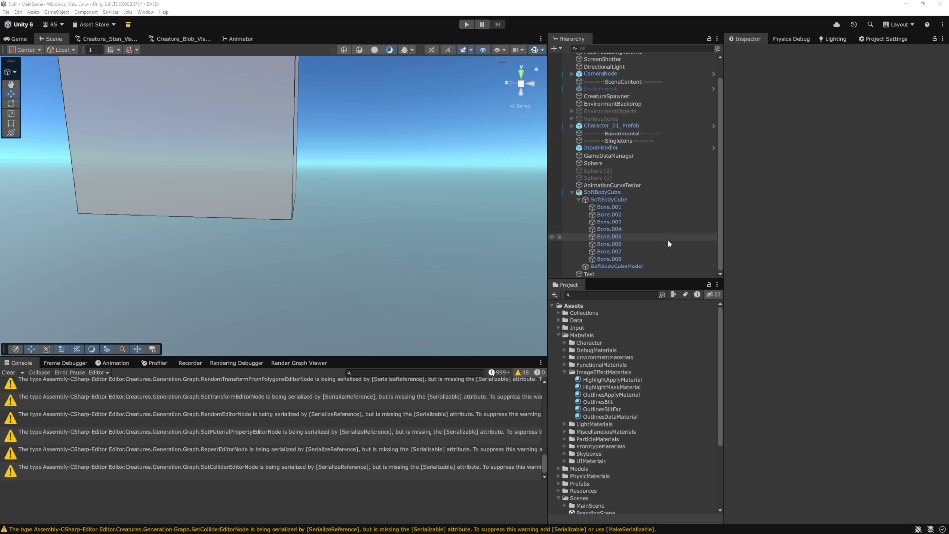
Step: Switch from the Unity editor to Test.cs in Visual Studio Code
key("alt+Tab")
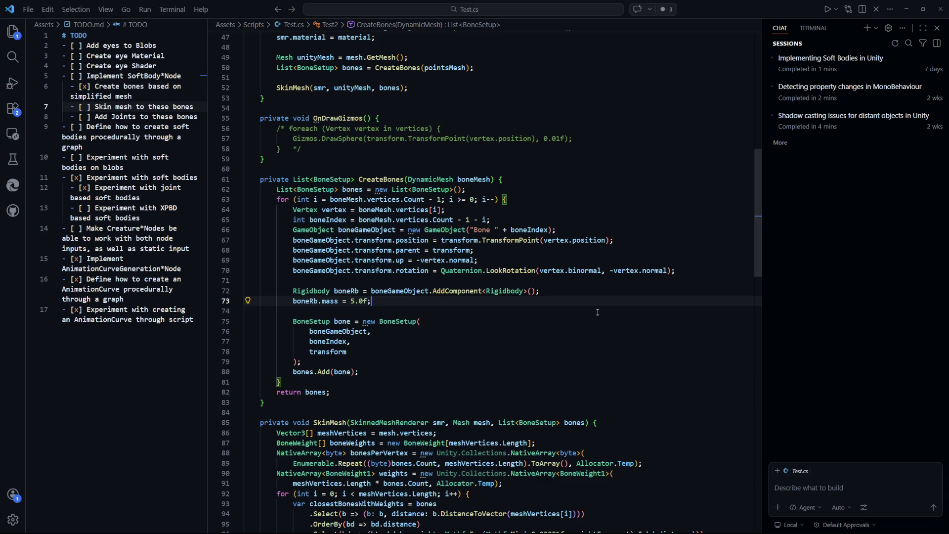
Step: Below the boneRb.mass line, add a SphereCollider component to each bone as boneCollider
left_click(591, 312)
key("Return")
key("Return")
key("Up")
key("ctrl+s")
scroll(536, 256, "down", 3)
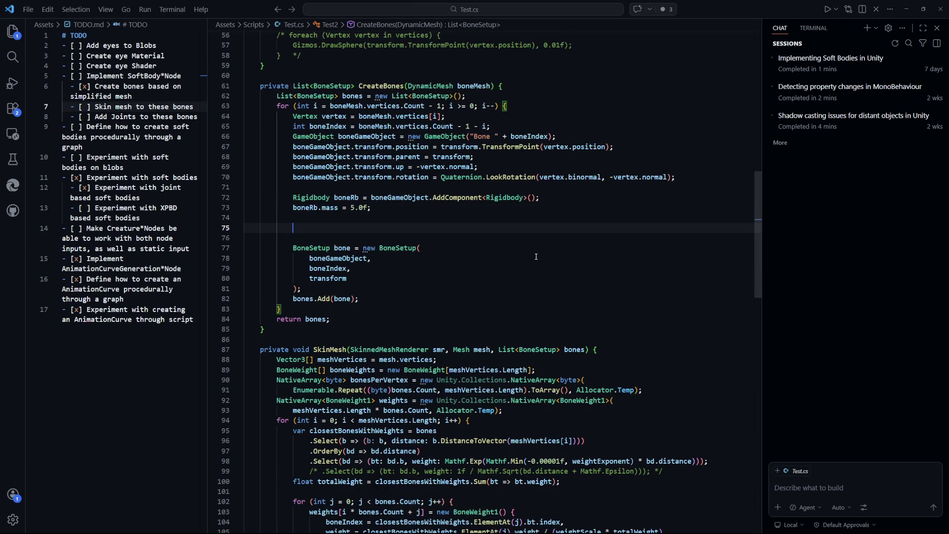
type("SphereC")
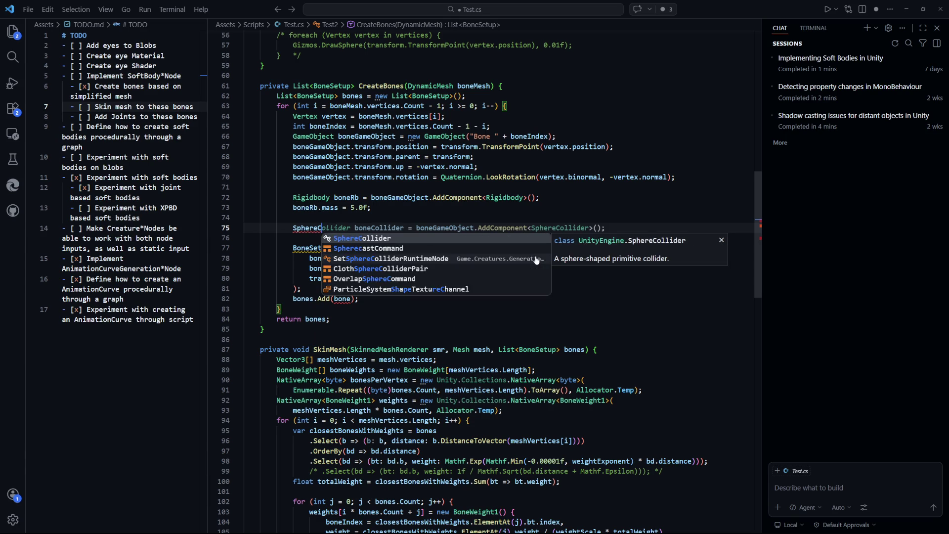
key("Tab")
type("boneCollider =")
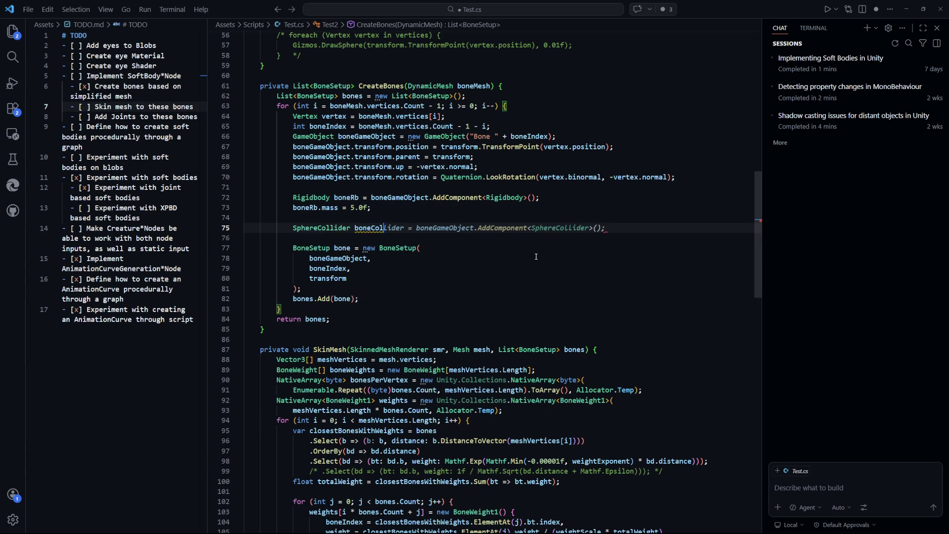
key("Tab")
Step: Change the collider radius from 0.05 to 0.4f and begin a ConfigurableJoint boneJoint line
key("BackSpace")
key("BackSpace")
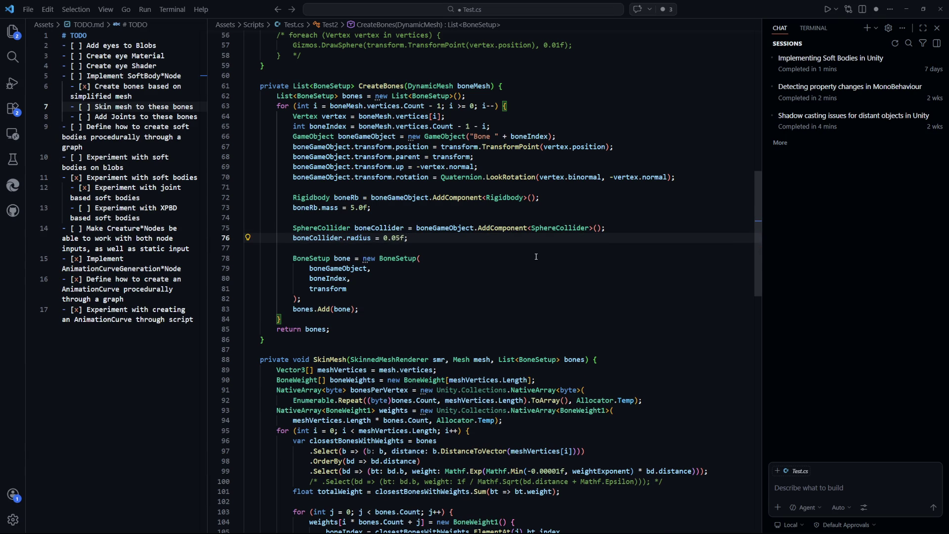
key("BackSpace")
key("BackSpace")
key("BackSpace")
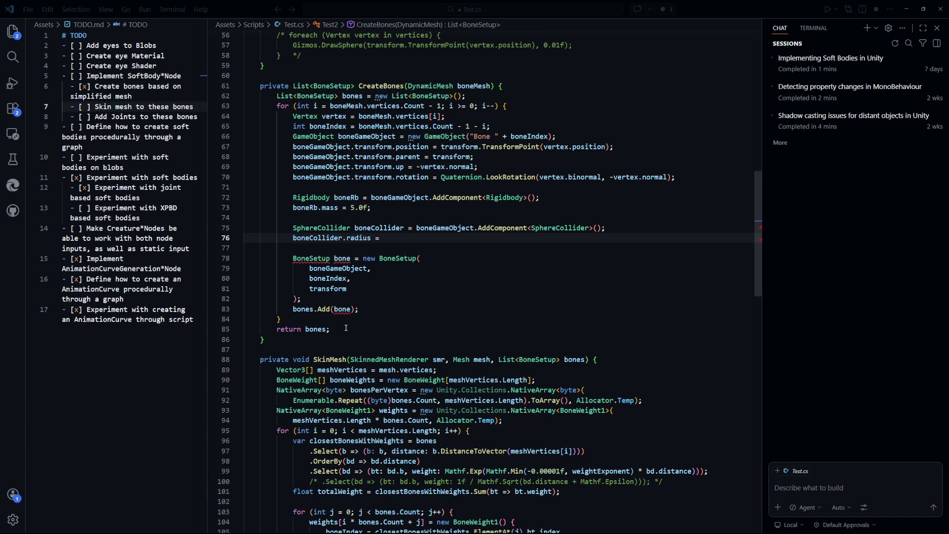
left_click(400, 242)
type("0.4f;")
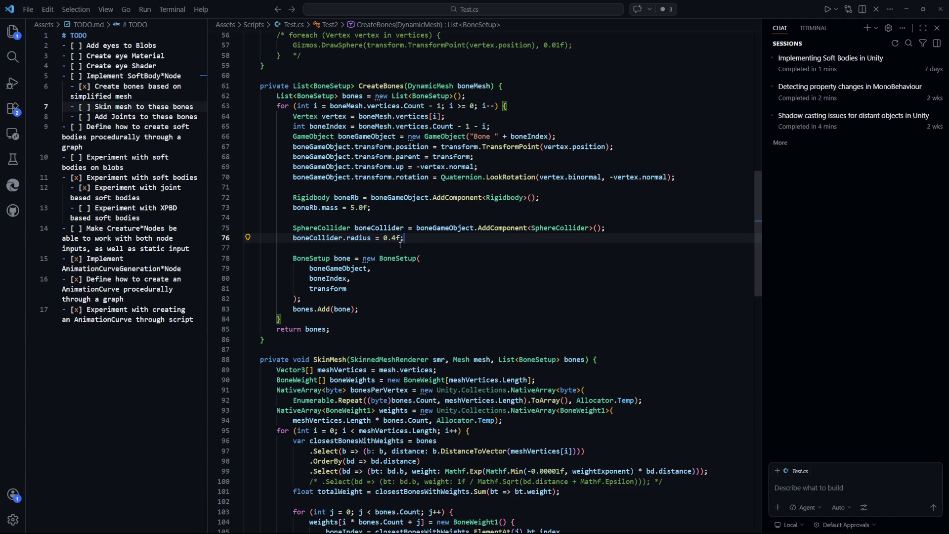
key("Return")
key("Return")
type("ConfigurableJoint")
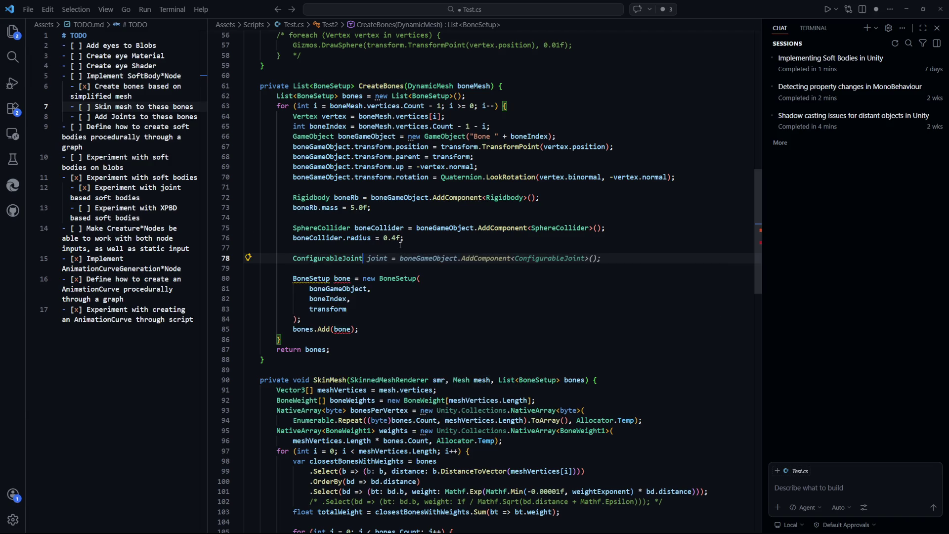
type(" boneJoint =")
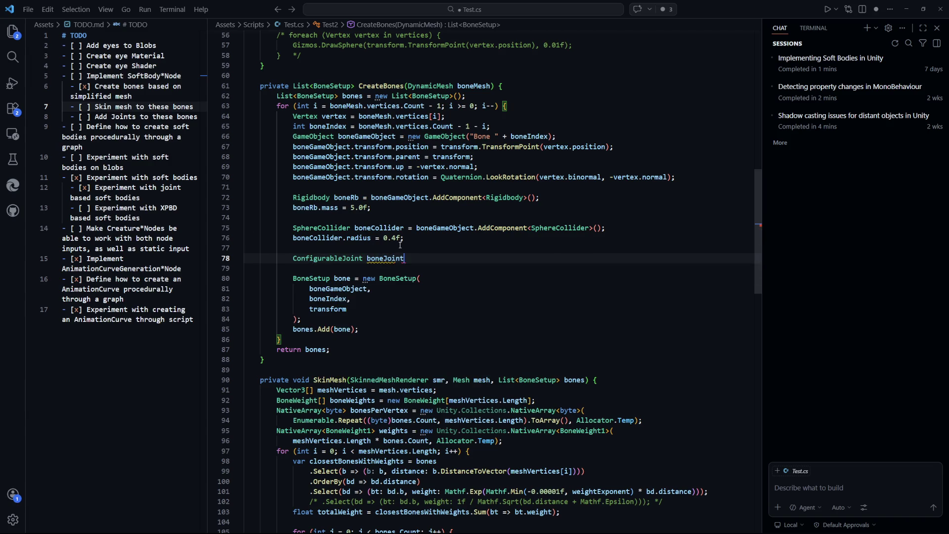
Step: Accept the suggested ConfigurableJoint line for each bone, connected to rb
key("Tab")
key("Tab")
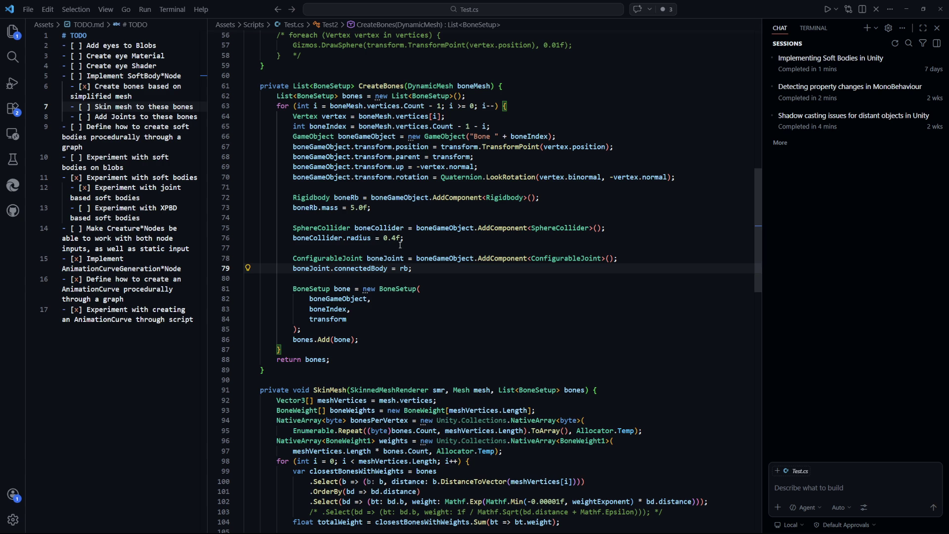
scroll(502, 232, "down", 2)
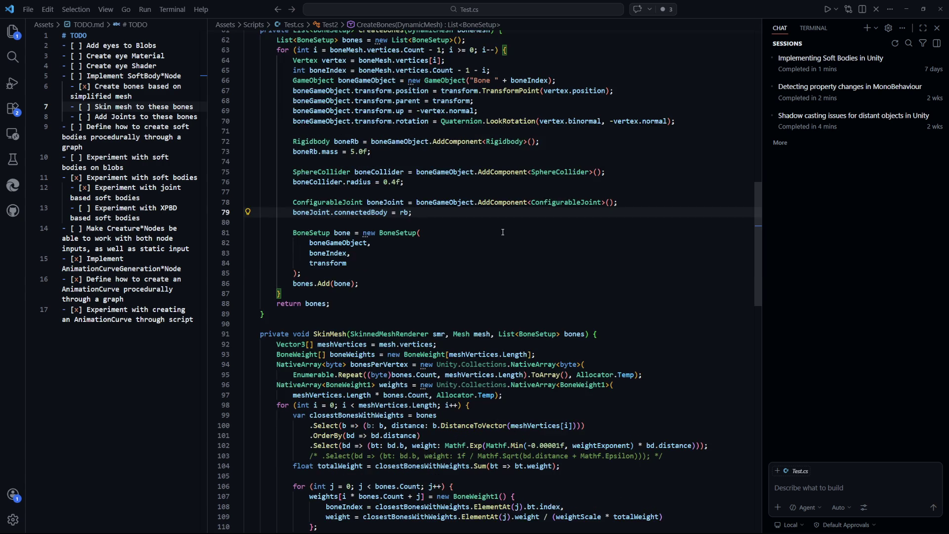
key("alt+Tab")
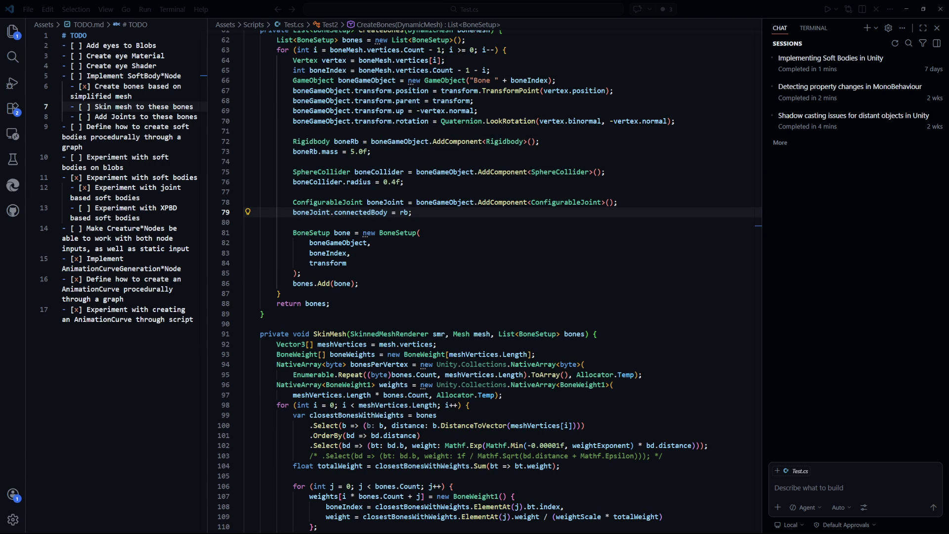
Step: Set the joint axis to Vector3.up and secondaryAxis to Vector3.right, then save
left_click(448, 211)
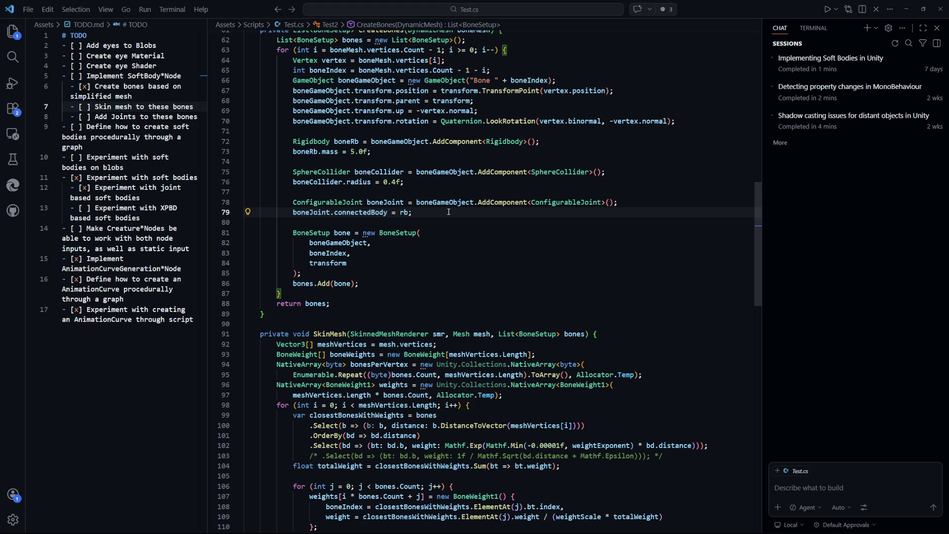
key("Return")
type("boneJoint.axis = Vector3.up;")
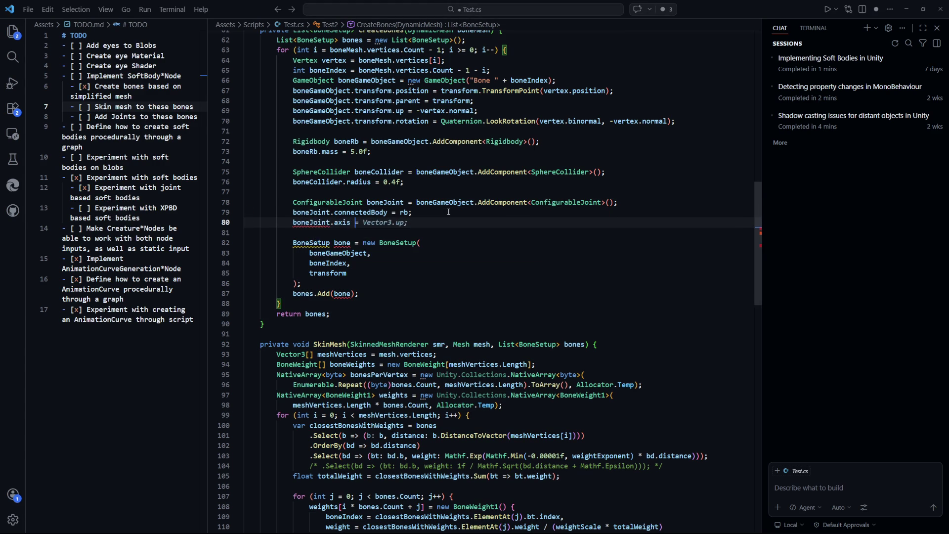
key("Tab")
key("ctrl+s")
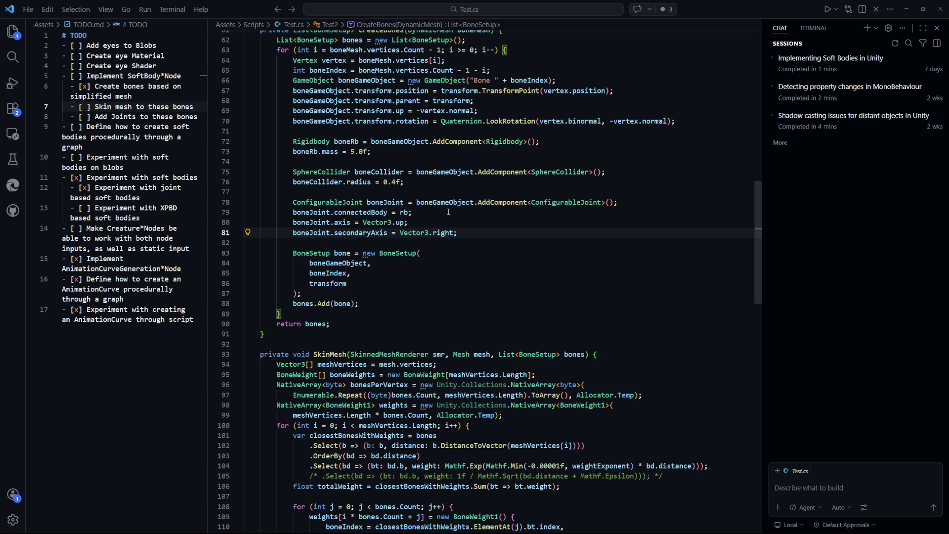
key("Return")
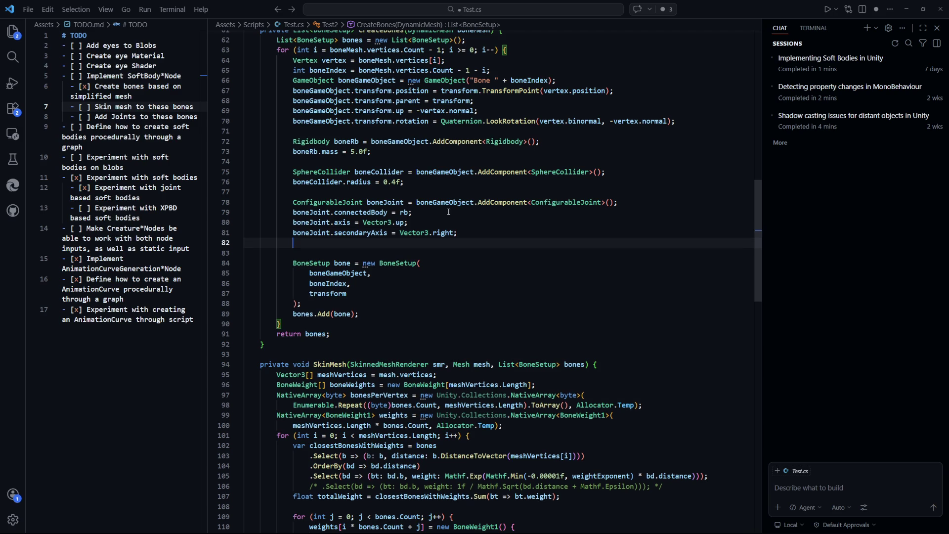
Step: Type boneJoint.angularx on the new line, then trim it back to boneJoint.an
key("alt+Tab")
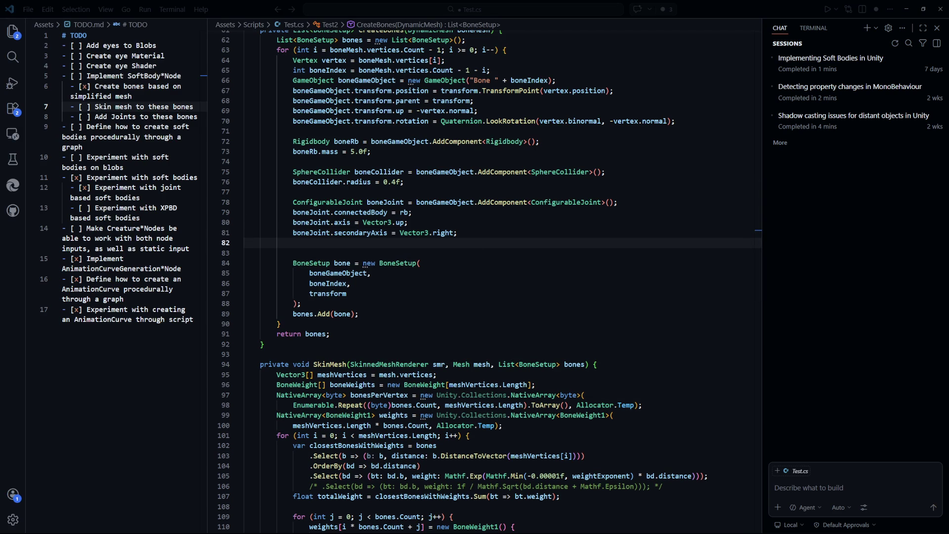
left_click(477, 245)
type("bone")
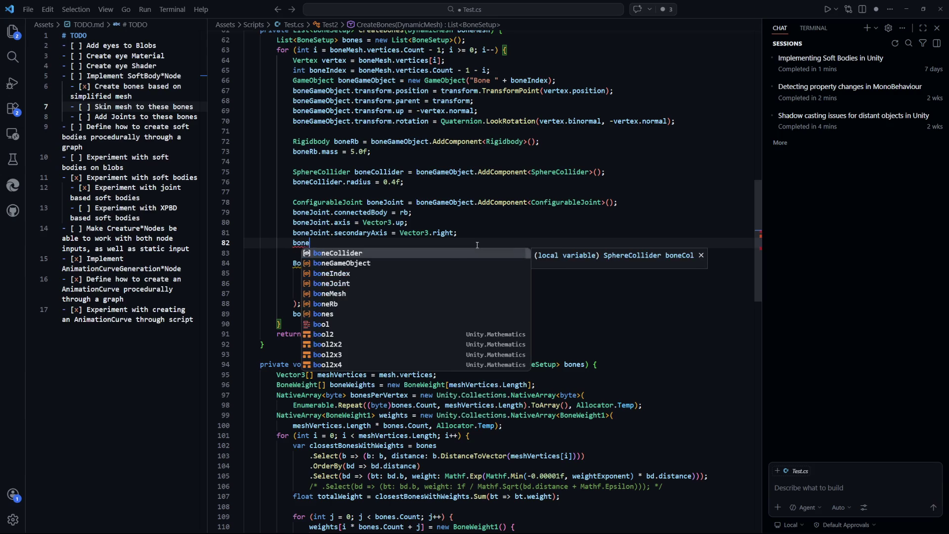
type("Joint.angular")
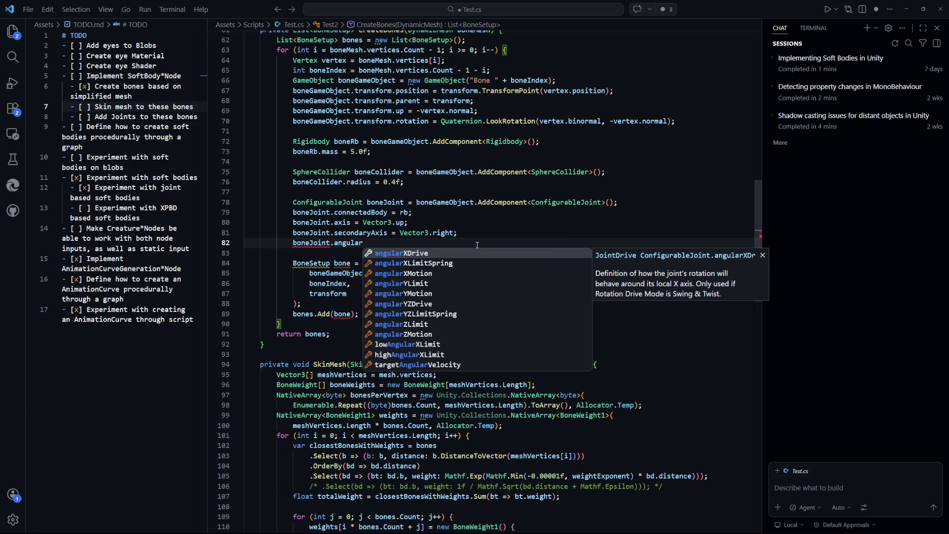
type("x")
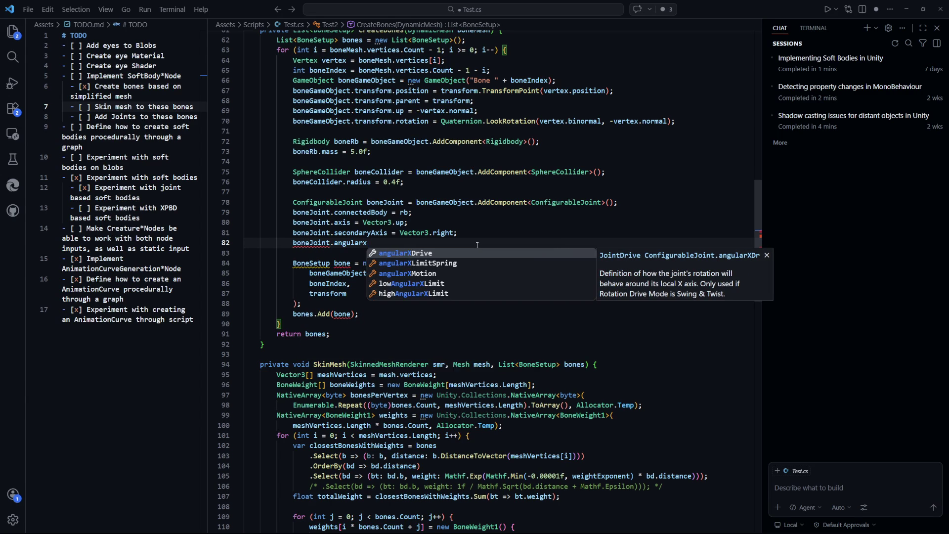
key("BackSpace")
key("BackSpace")
key("BackSpace")
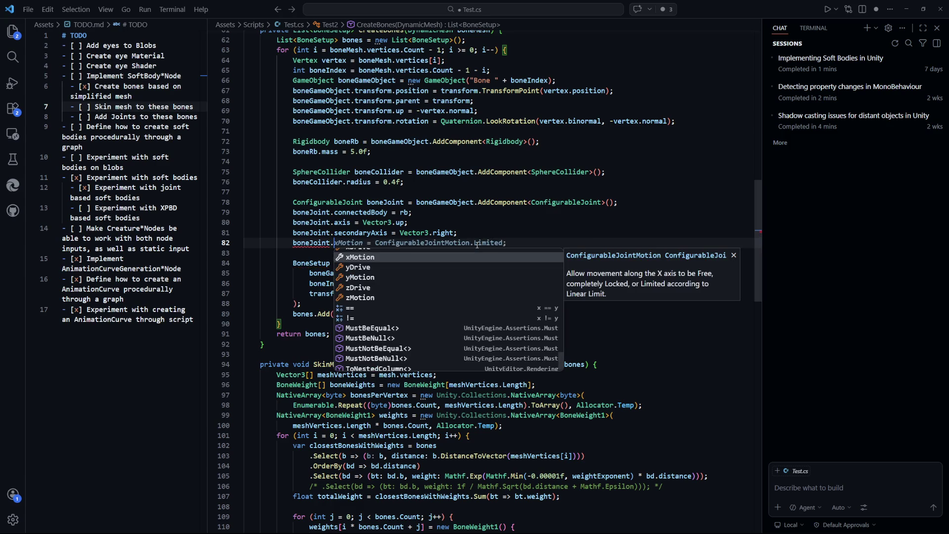
type("an")
key("Escape")
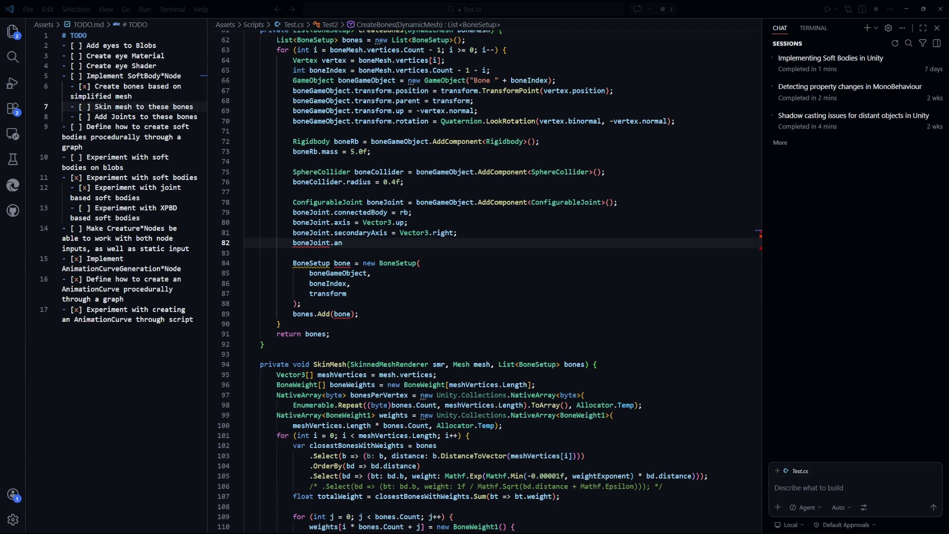
Step: Save Test.cs and switch to the 'Implement Soft Body System' GitHub issue in Chrome
left_click(546, 329)
key("ctrl+s")
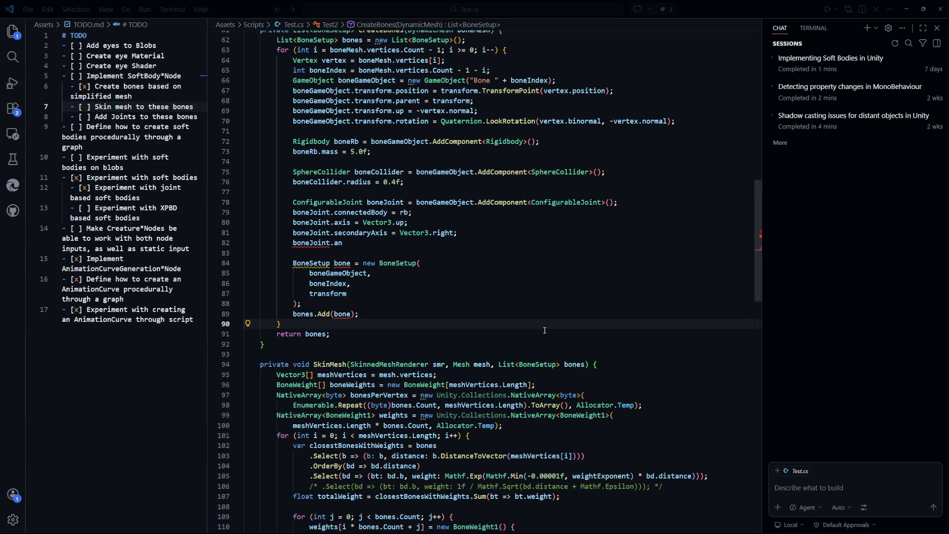
left_click(539, 281)
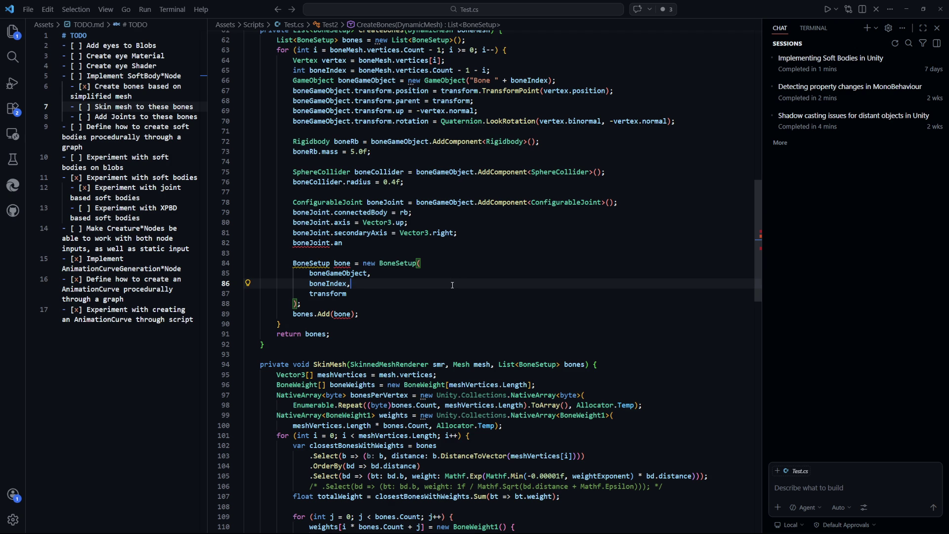
left_click(435, 265)
scroll(485, 292, "down", 1)
left_click(449, 226)
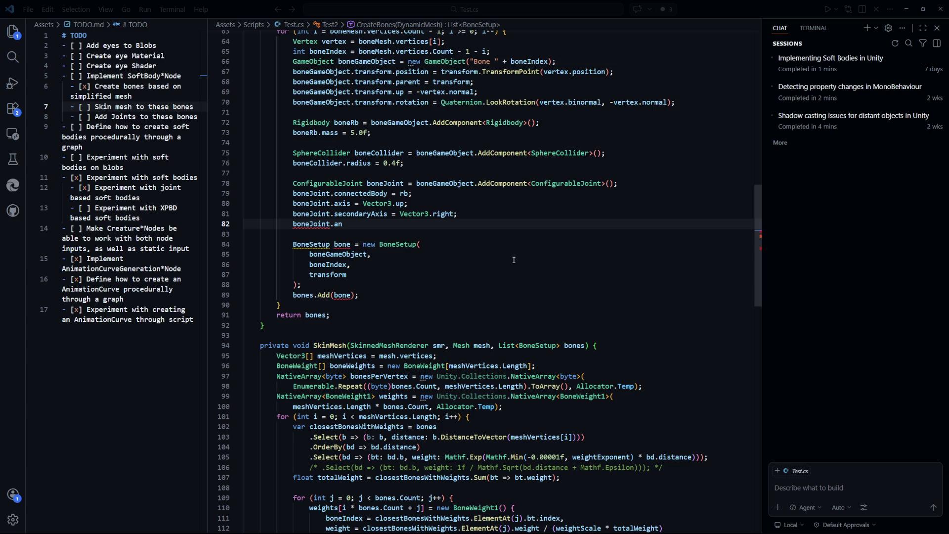
key("alt+Tab")
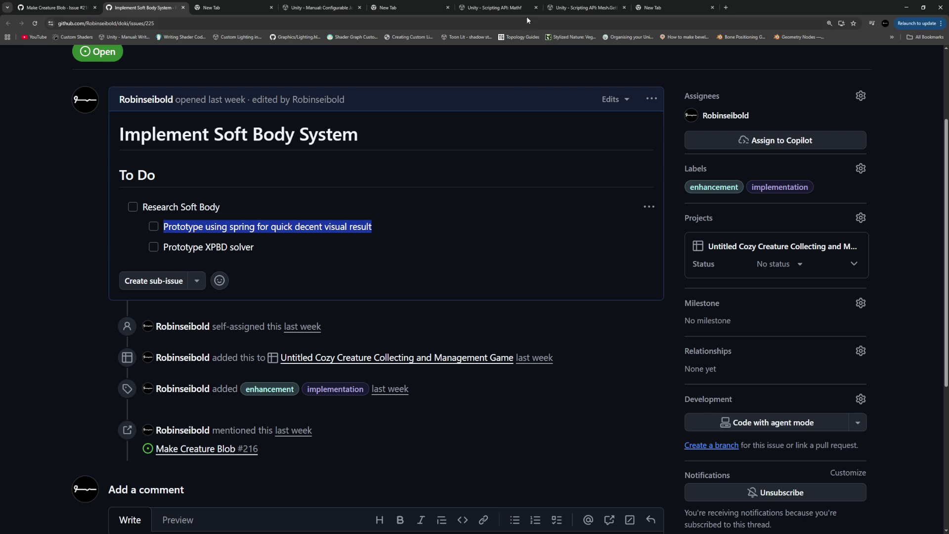
Step: Read the Configurable Joint Properties table in the Unity Manual, then return to Unity
left_click(585, 13)
left_click(321, 7)
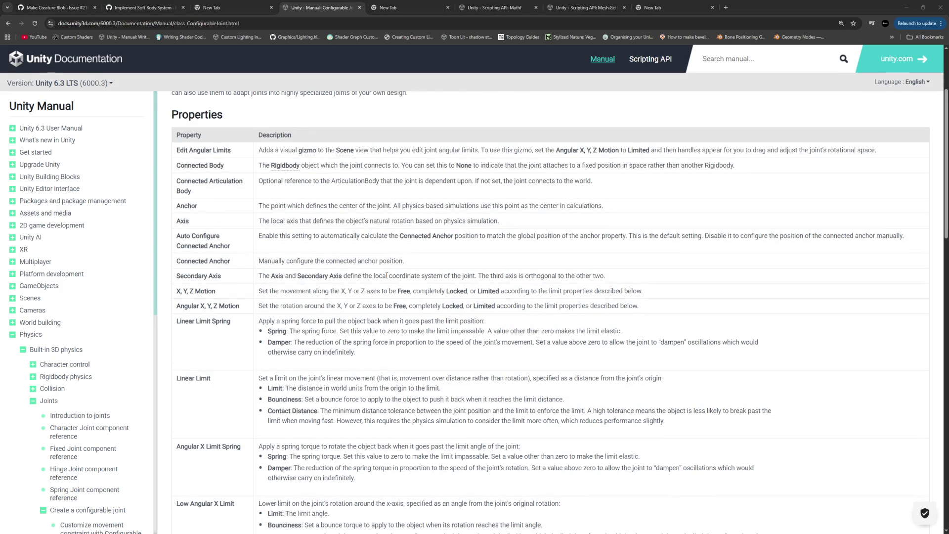
key("alt+Tab")
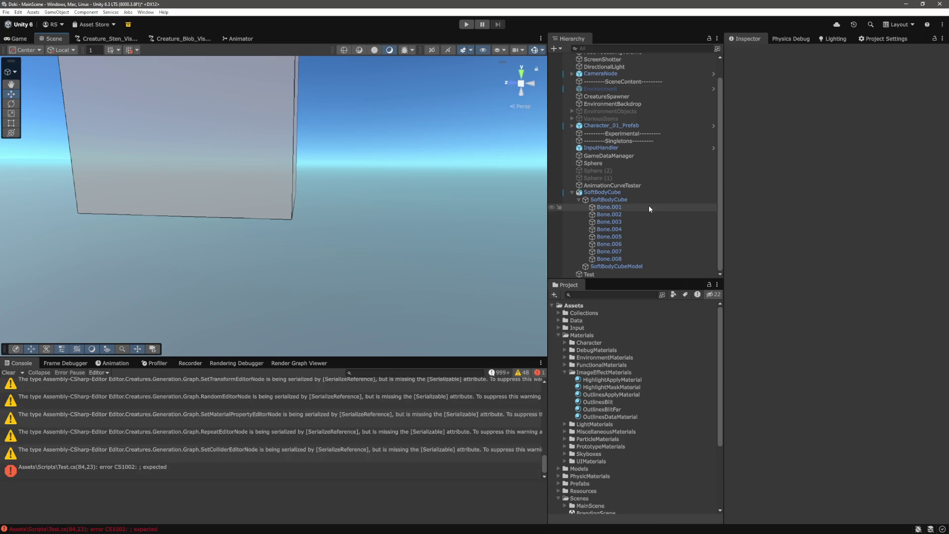
Step: Select SoftBodyCube, then Bone.001 to inspect its Rigidbody and Configurable Joint
left_click(618, 193)
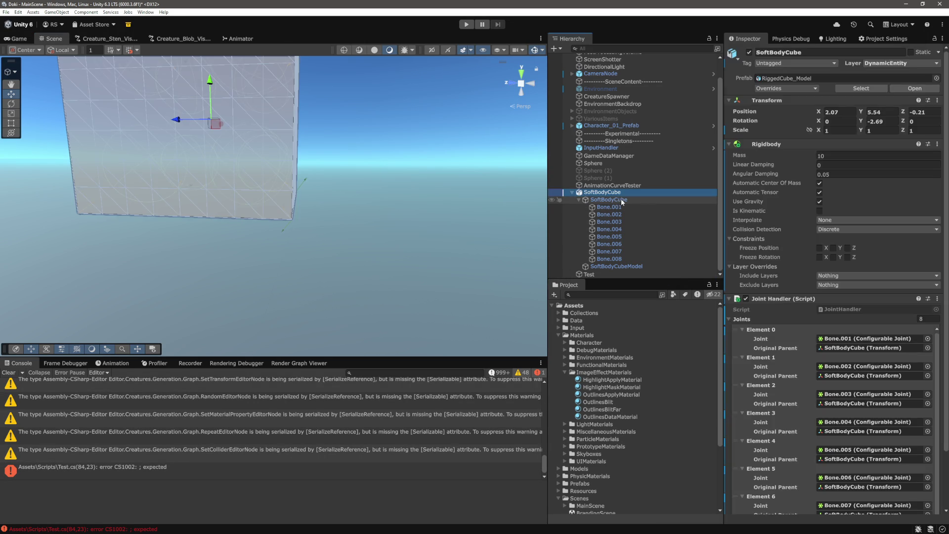
left_click(609, 207)
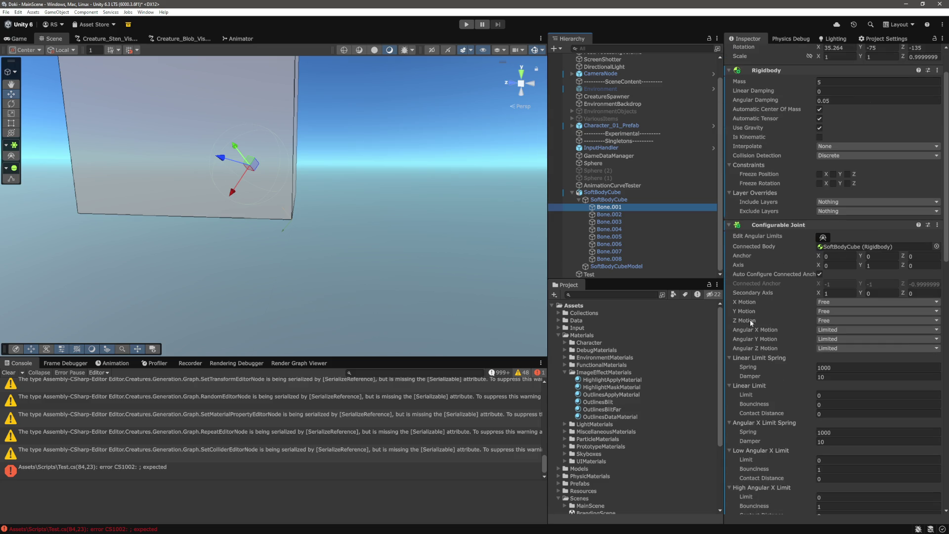
Step: Set boneJoint angularXMotion, angularYMotion and angularZMotion to ConfigurableJointMotion.Limited
key("alt+Tab")
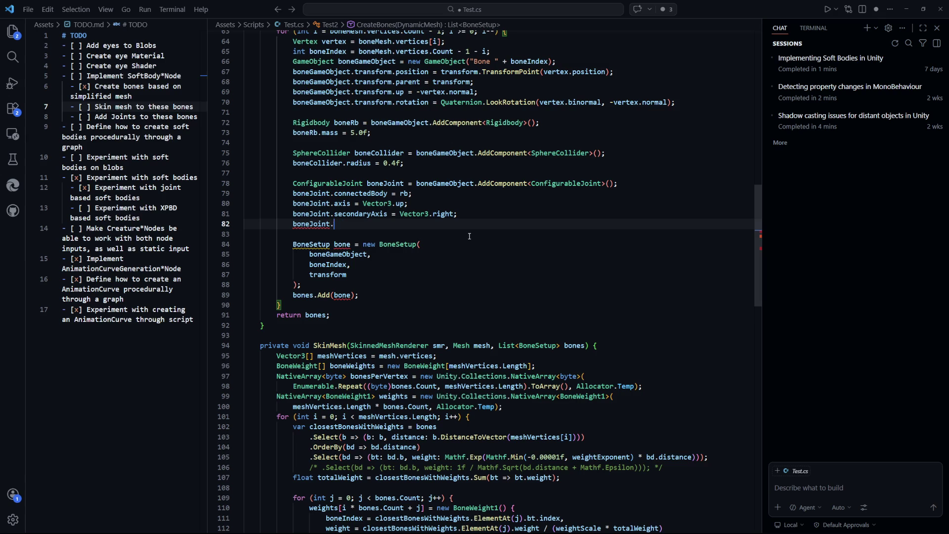
type("angularXM")
key("Tab")
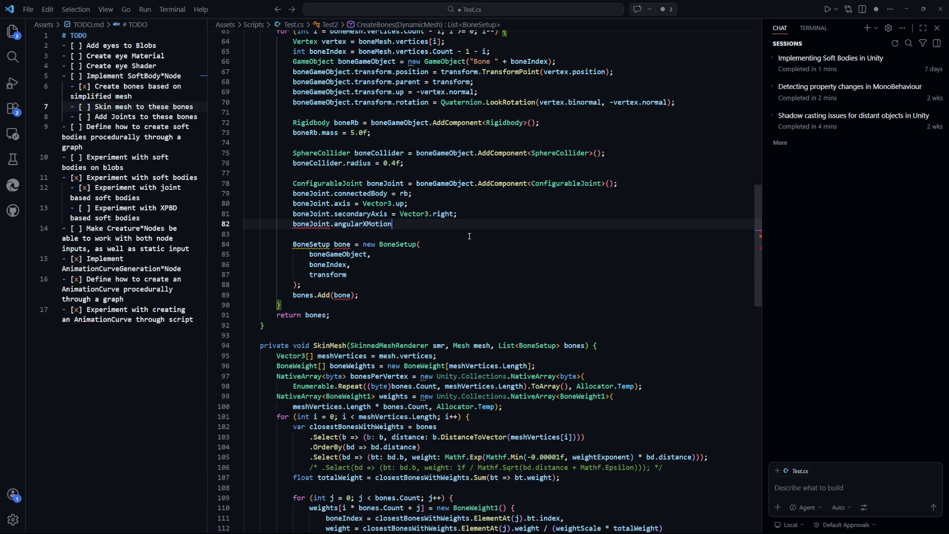
key("Tab")
key("Tab")
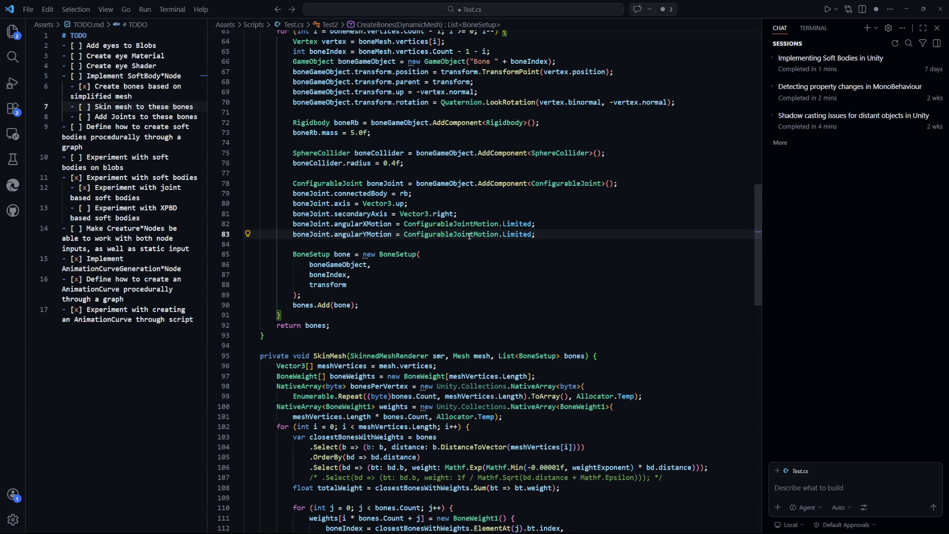
key("Return")
type("boneJo")
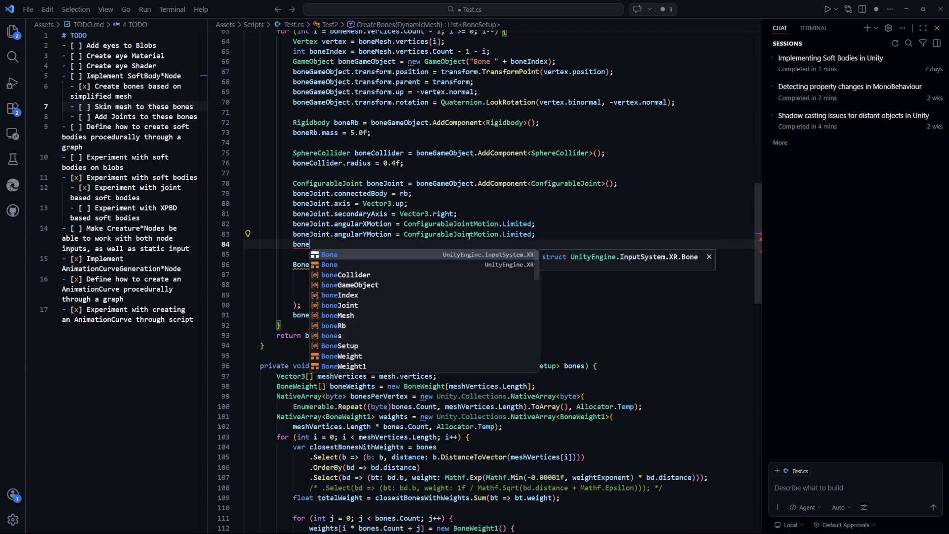
key("Tab")
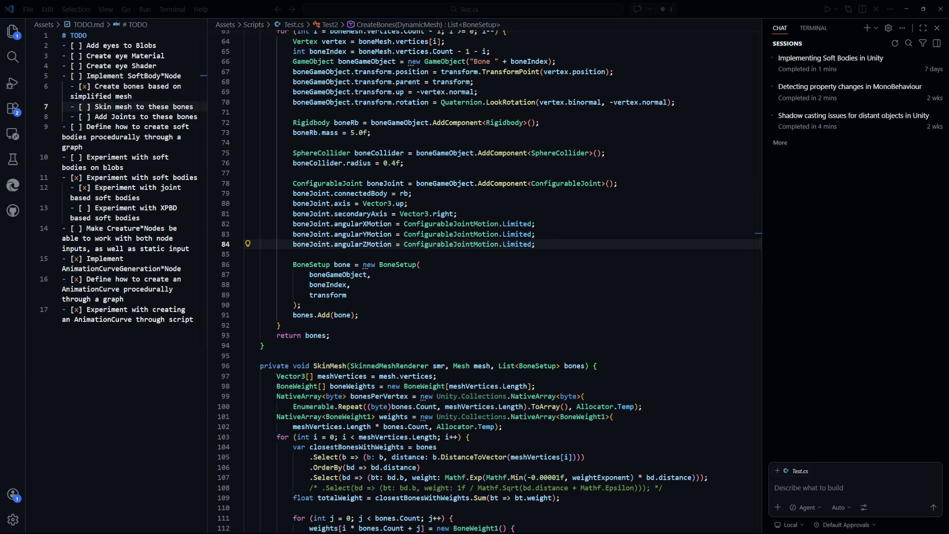
left_click(573, 242)
Step: Add a line assigning boneJoint.linearLimitSpring.spring = 1000.0f
key("Return")
type("boneJoint.")
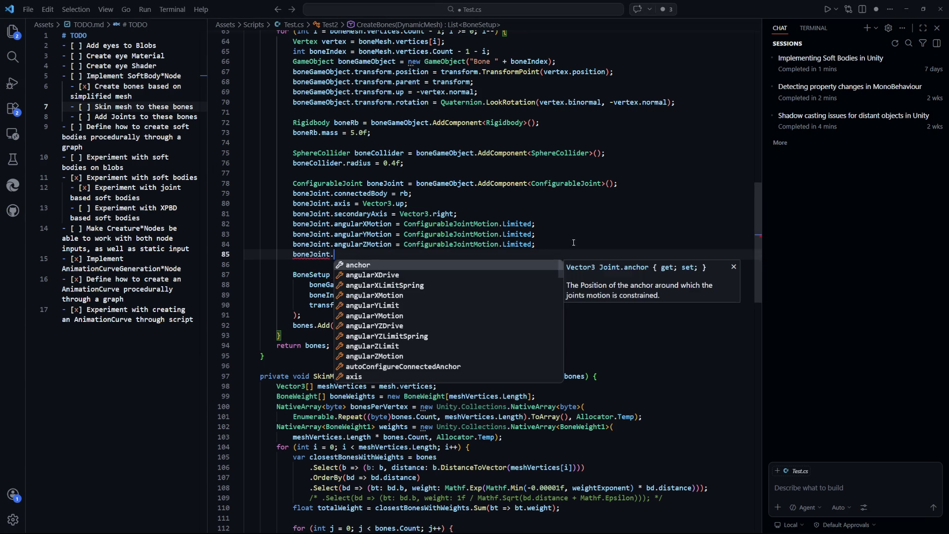
type("l")
type("inearli")
key("Down")
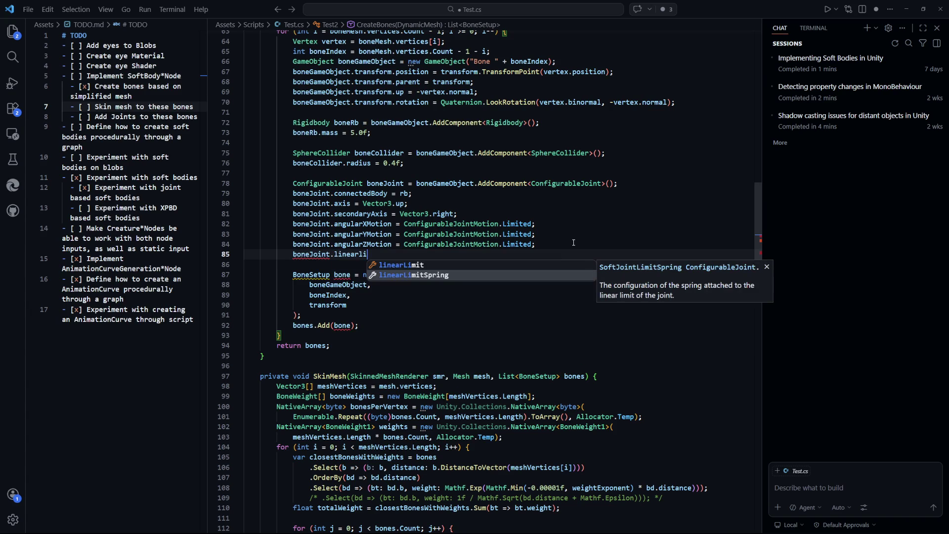
key("Tab")
type(".spo")
key("Tab")
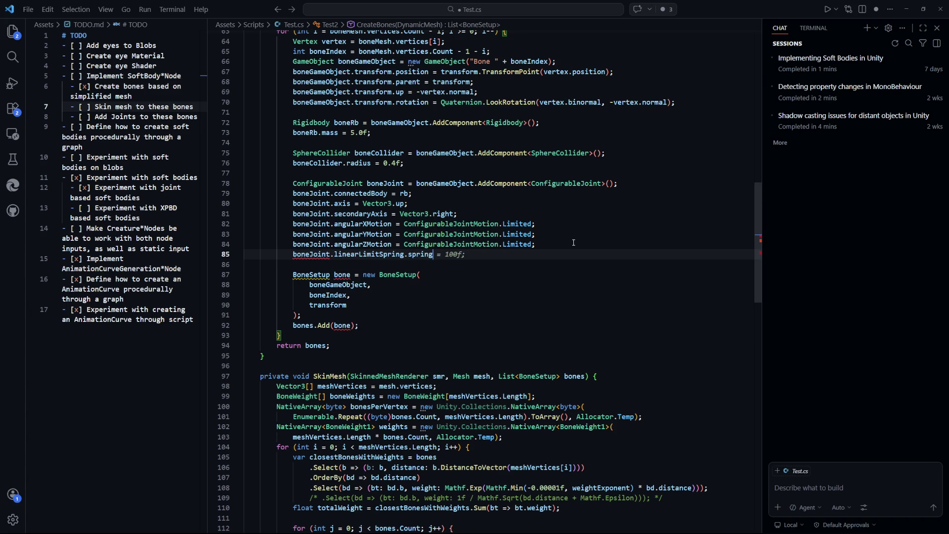
type(" = 1000.0f;")
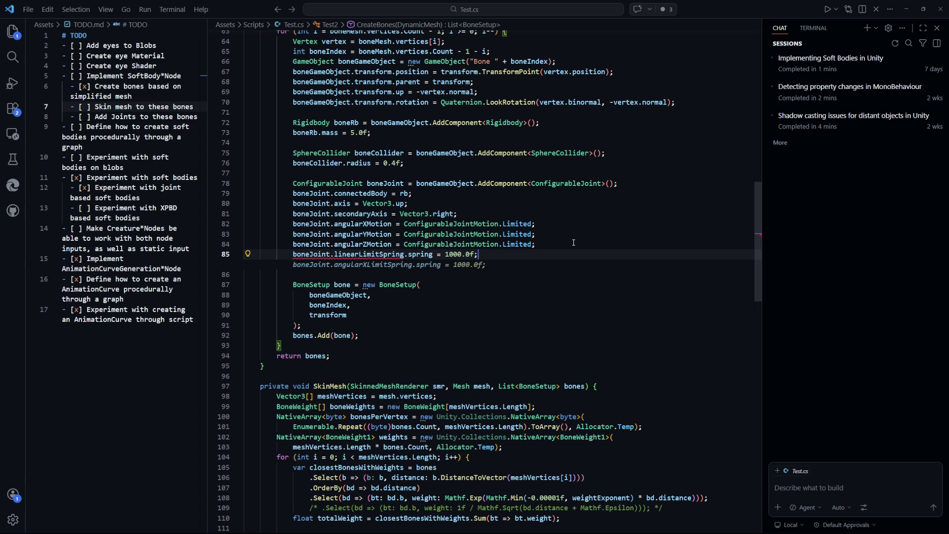
key("Escape")
Step: Replace it with linearLimitSpring = new SoftJointLimitSpring { spring = 1000f, damper = 10f }
left_click_drag(372, 285, 423, 274)
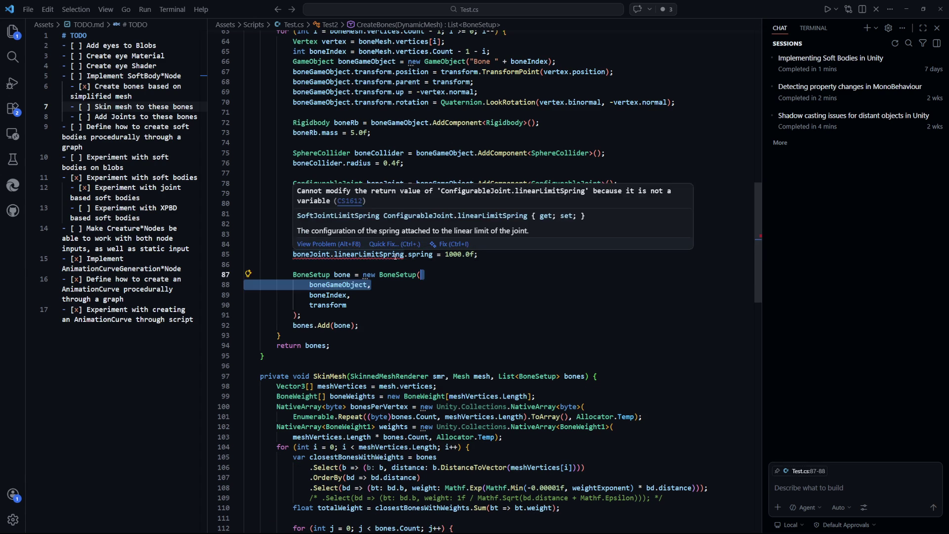
left_click(435, 273)
mouse_move(374, 254)
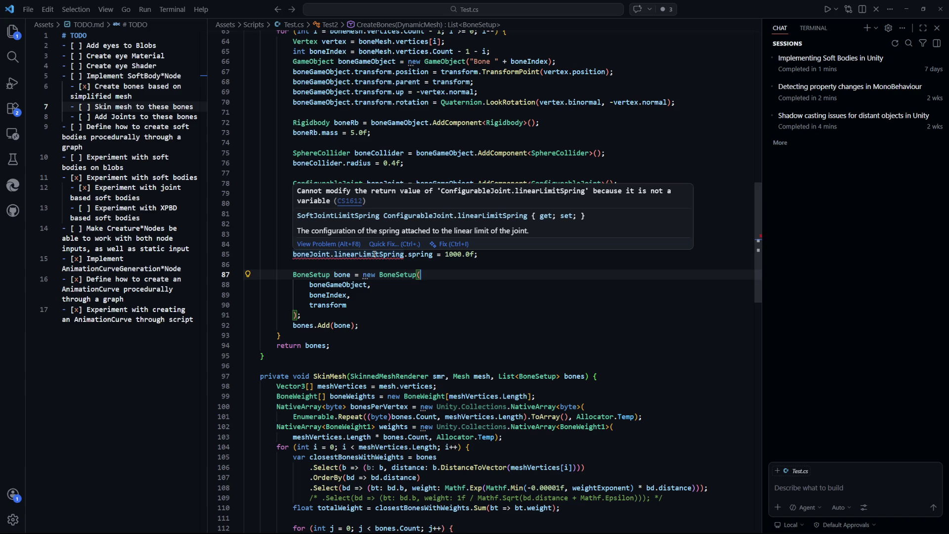
left_click(404, 254)
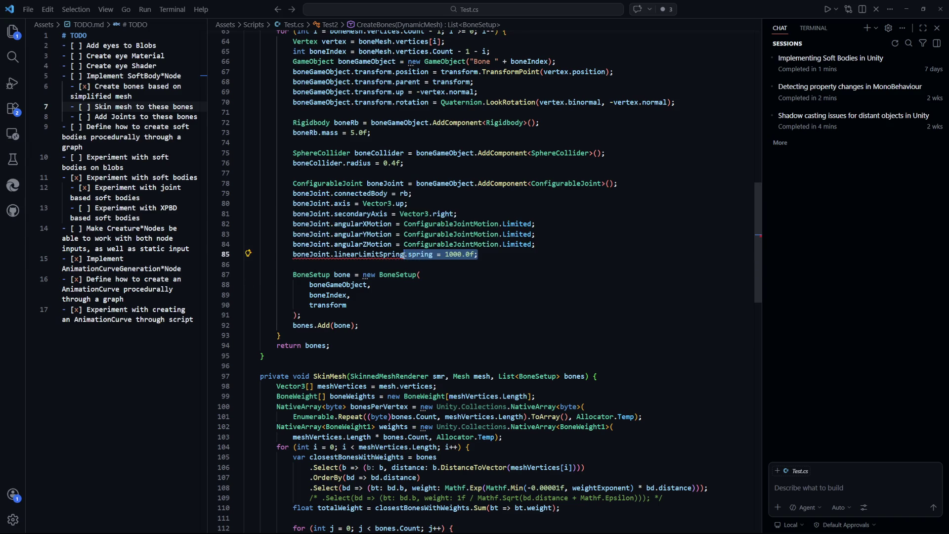
key("shift+End")
key("Delete")
type("=")
key("Tab")
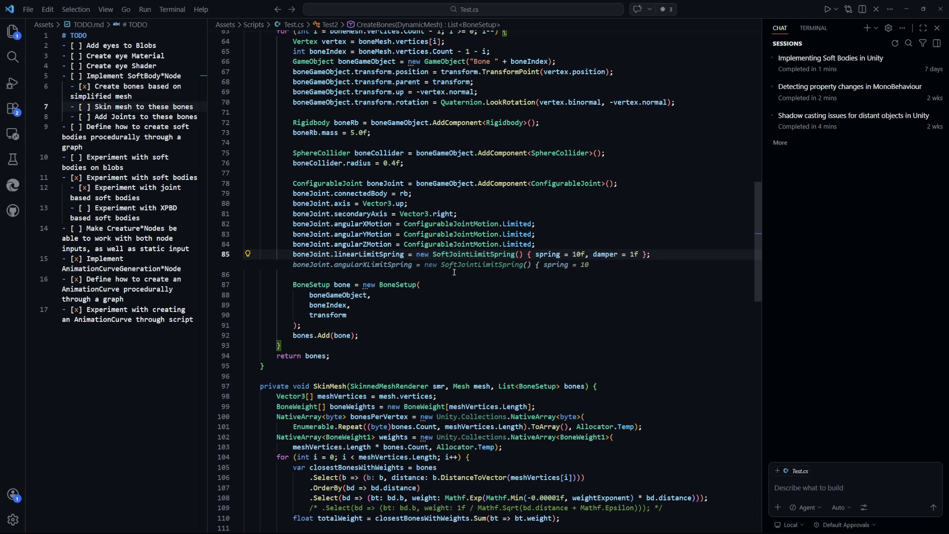
type("00")
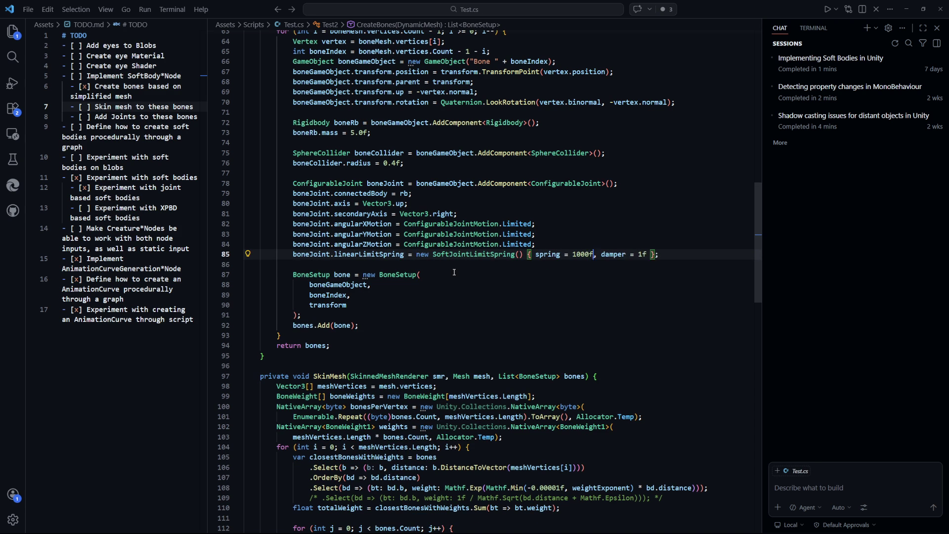
type("0")
key("Home")
key("shift+End")
key("ctrl+shift+Right")
key("ctrl+shift+Right")
key("ctrl+shift+Right")
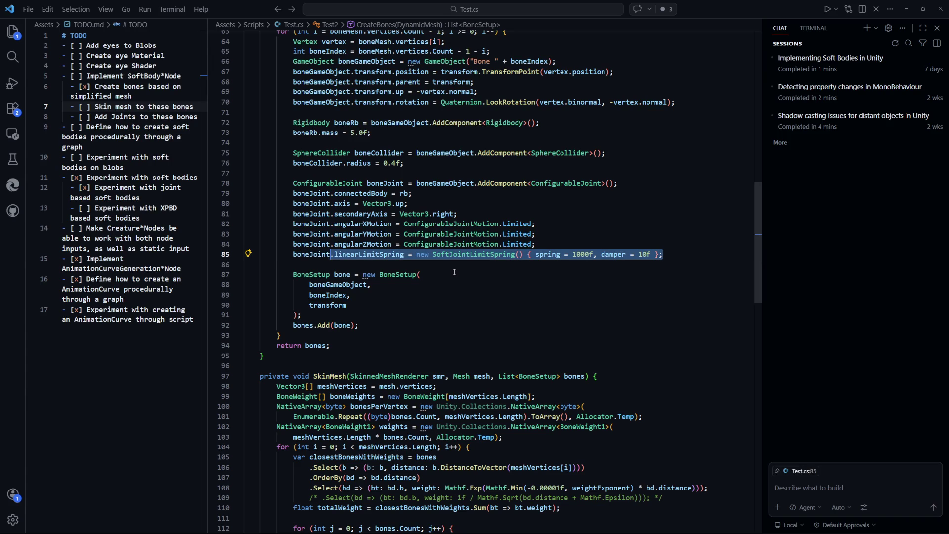
key("ctrl+shift+Left")
key("End")
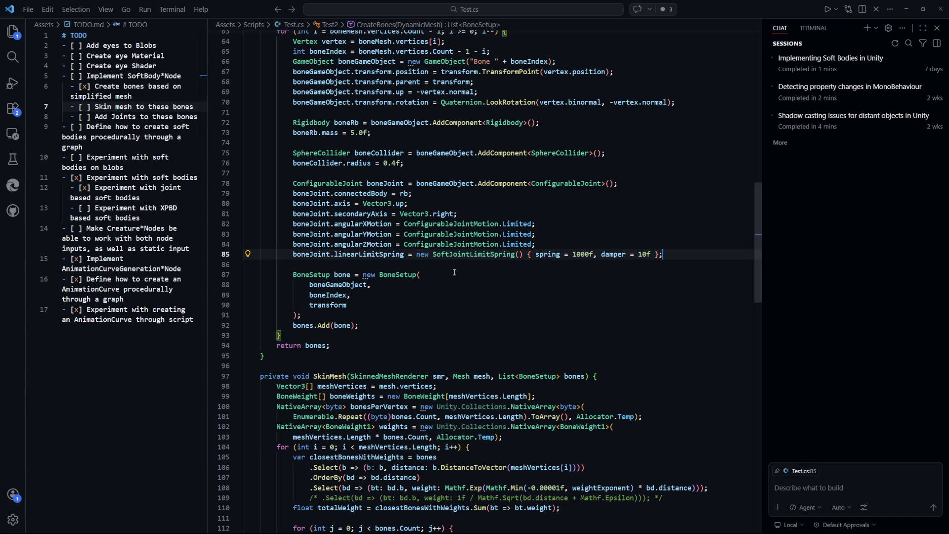
Step: Add an angularXLimitSpring with spring 1000f and damper 10f, and save
key("Return")
type("bone")
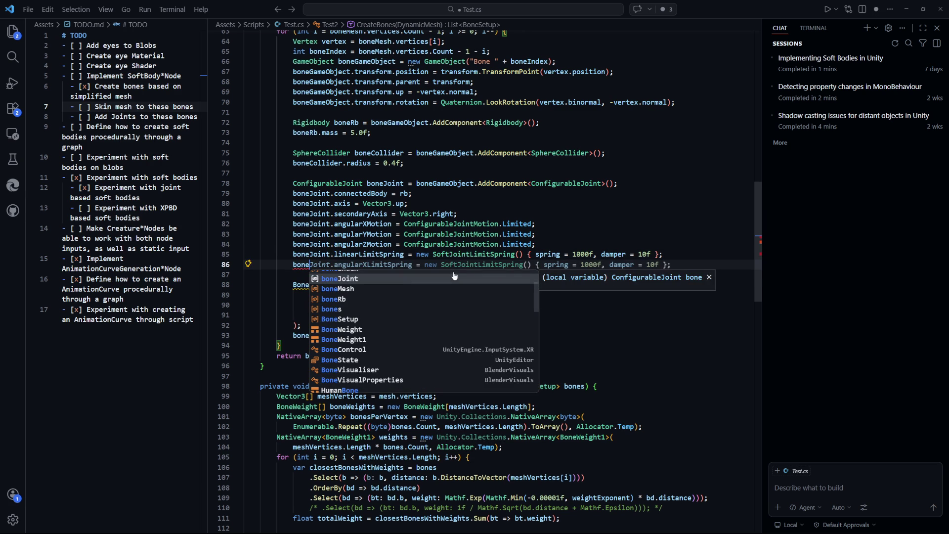
key("Tab")
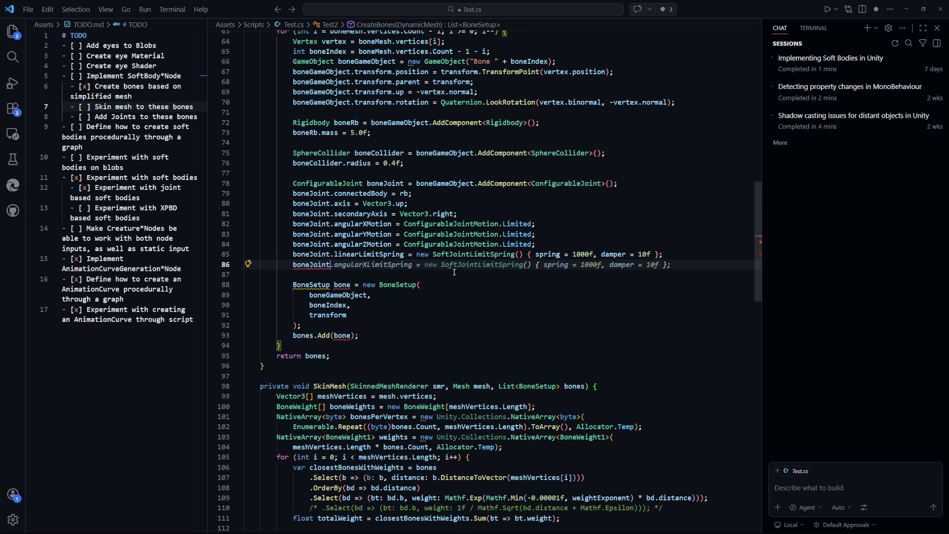
key("ctrl+s")
Step: Add a lowAngularXLimit as a new SoftJointLimit with bounciness 1.0f, and save
key("Return")
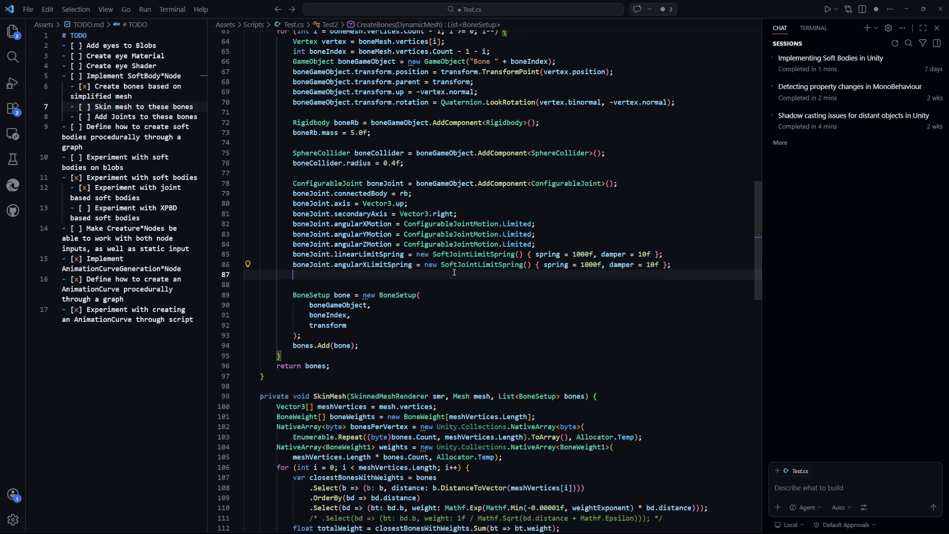
type("boneJoint.low")
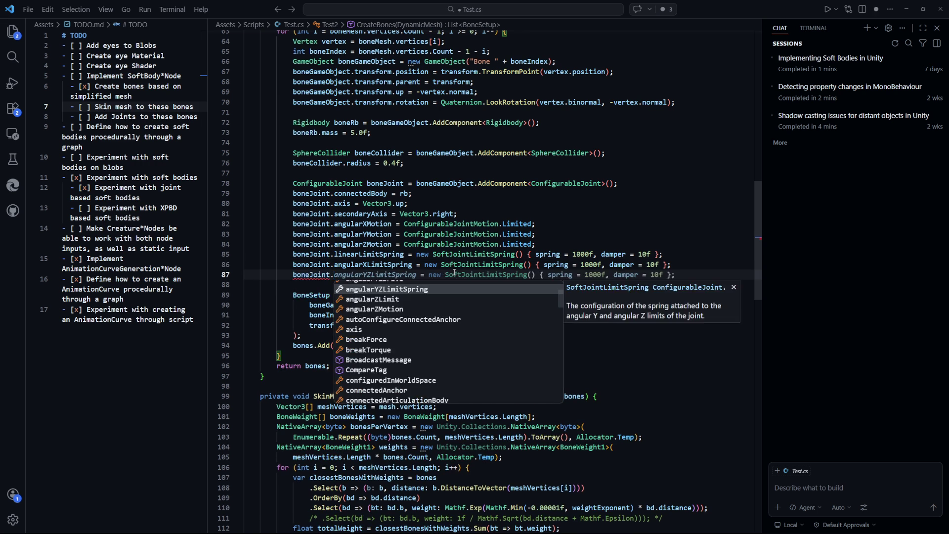
key("Return")
type(".")
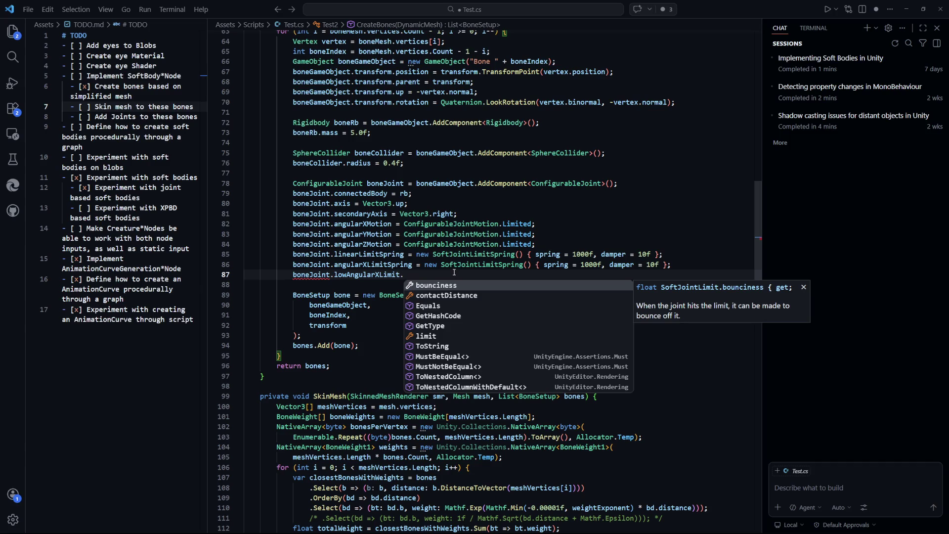
key("BackSpace")
type("= ne")
key("Tab")
key("ctrl+s")
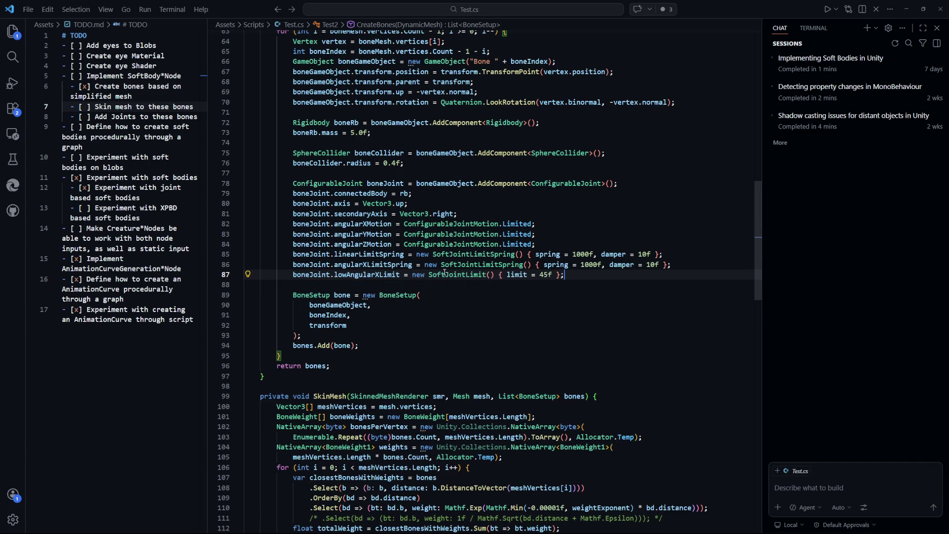
left_click_drag(553, 276, 506, 275)
key("alt+Left")
type("bou")
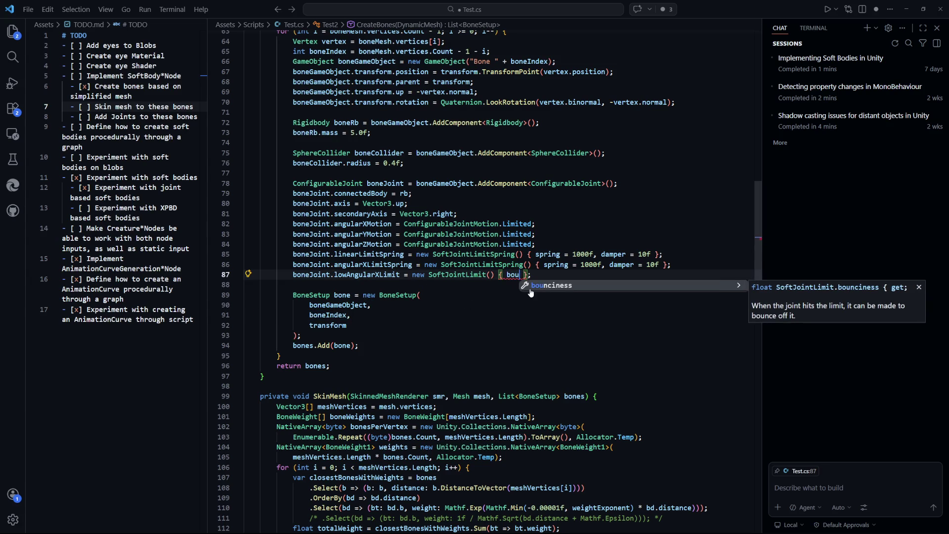
key("Tab")
type("= 1.0f")
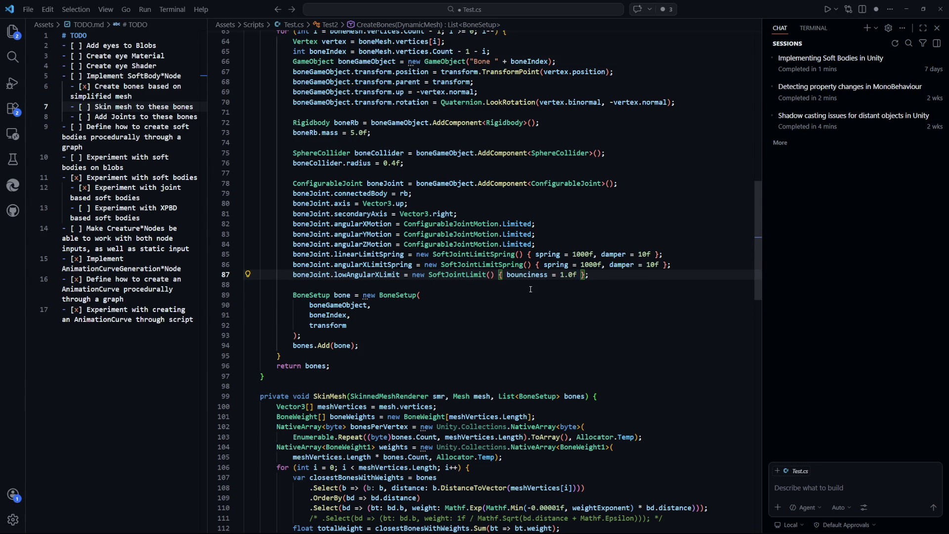
key("End")
key("ctrl+s")
Step: Duplicate that line as highAngularXLimit with bounciness 1.0f and save
key("shift+alt+Down")
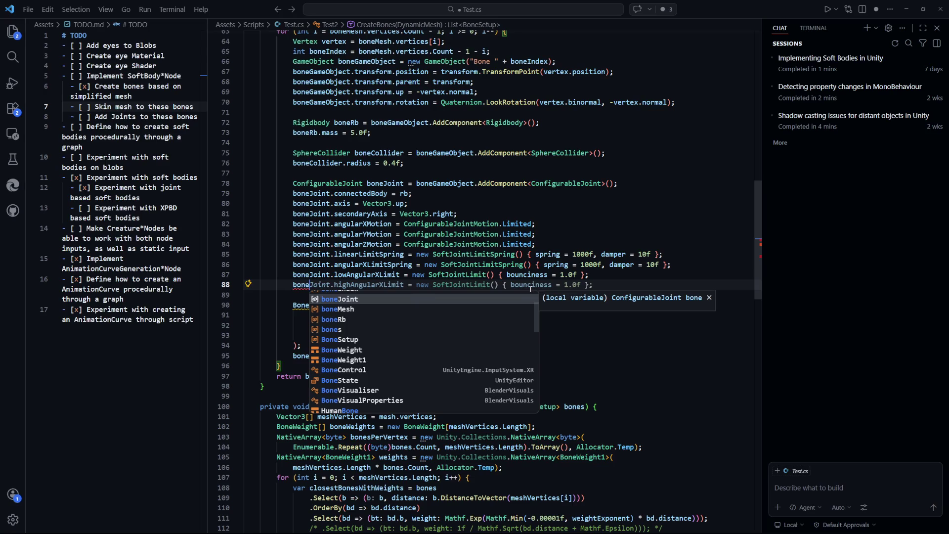
key("ctrl+shift+Right")
key("ctrl+space")
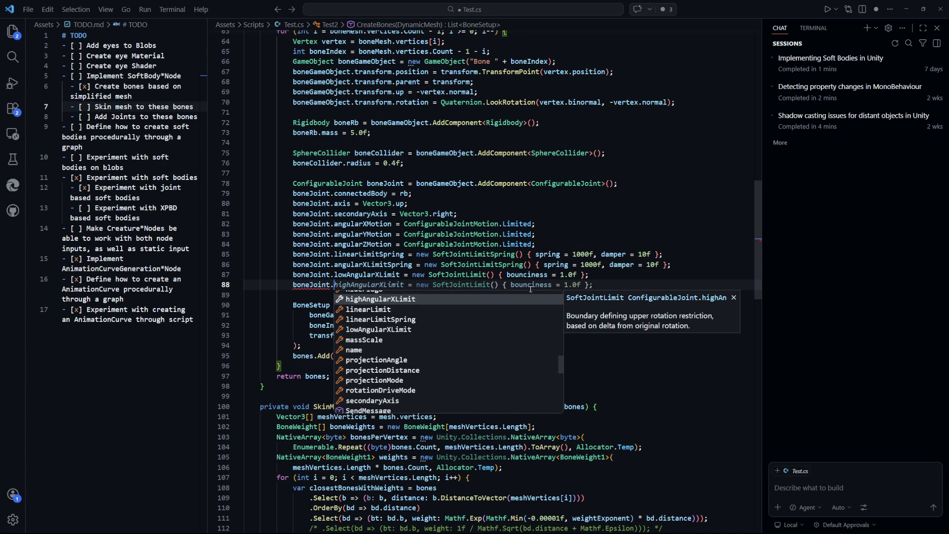
key("Return")
key("End")
key("ctrl+s")
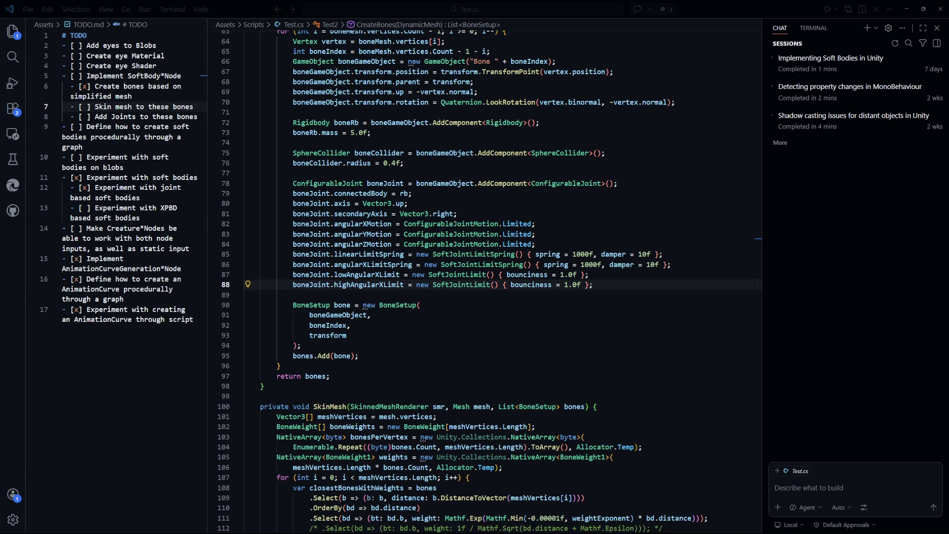
left_click(632, 283)
Step: Give the bone joint an angularYZLimitSpring of (1000f, 10f) and save Test.cs
key("Return")
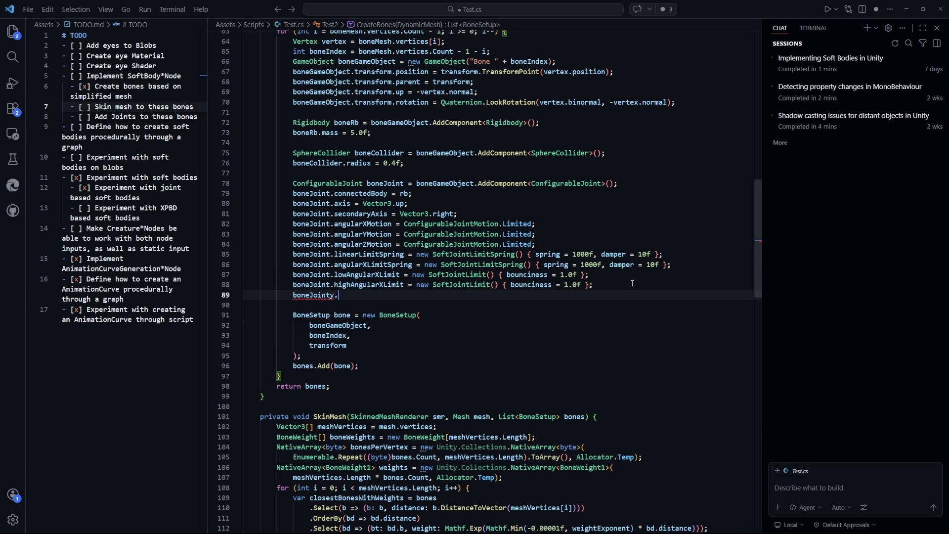
type("boneJoint.")
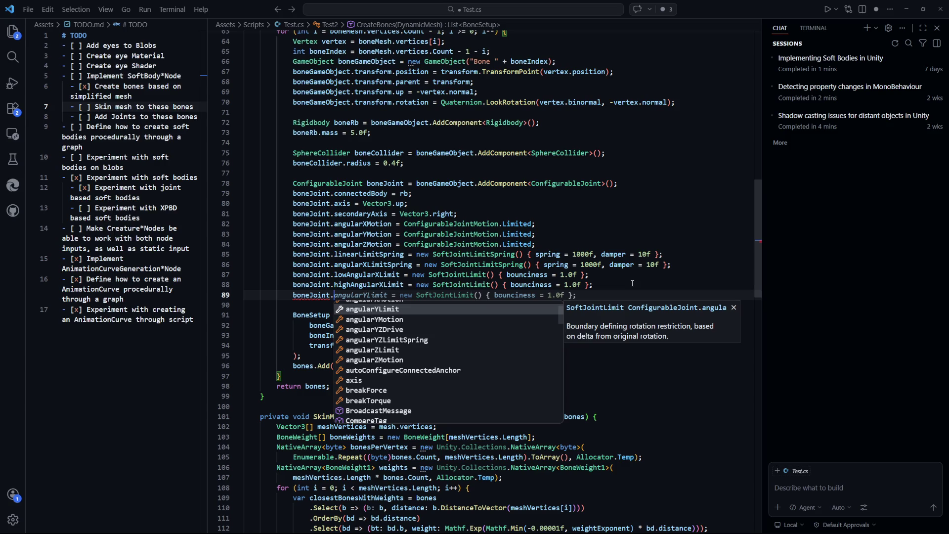
key("Down")
key("Down")
key("Down")
key("Tab")
type("=")
key("Tab")
key("ctrl+s")
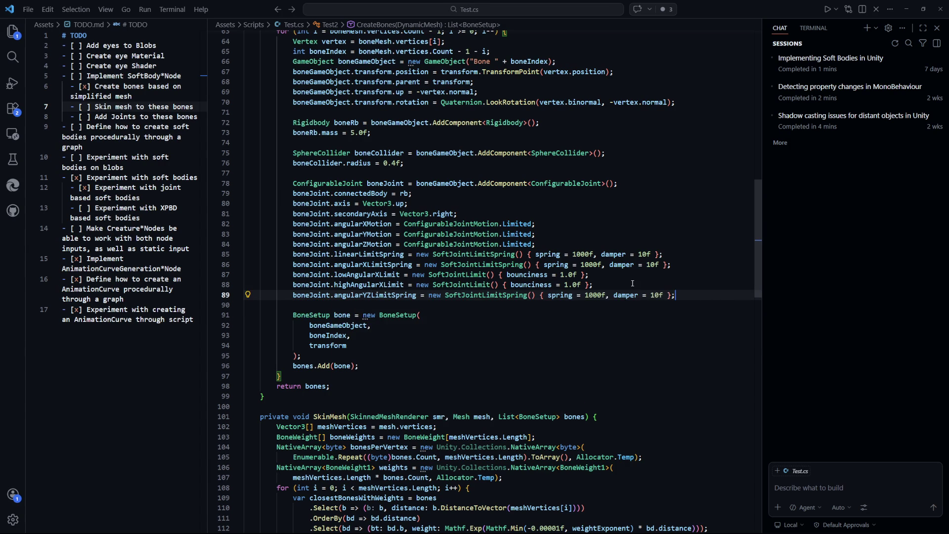
Step: Add angularYLimit and angularZLimit lines with bounciness 1.0f and save the script
key("Return")
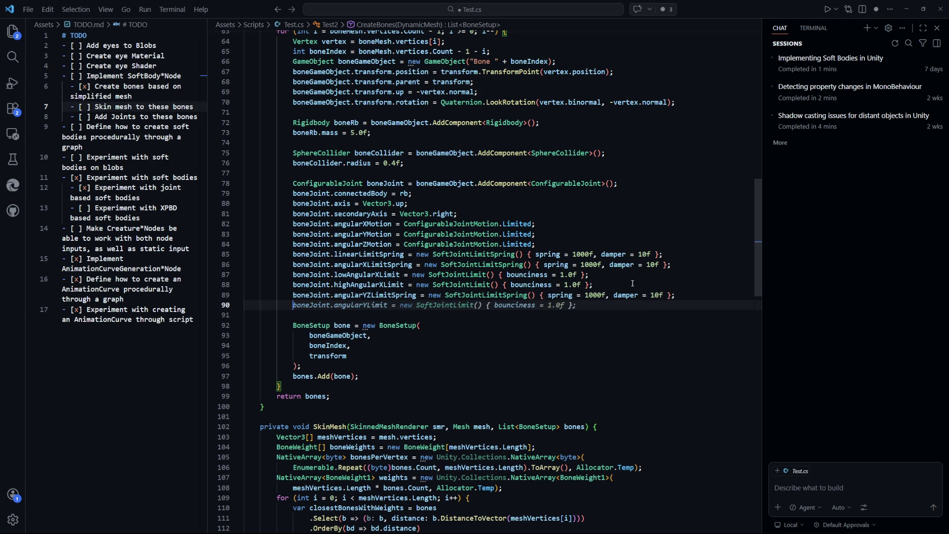
key("Tab")
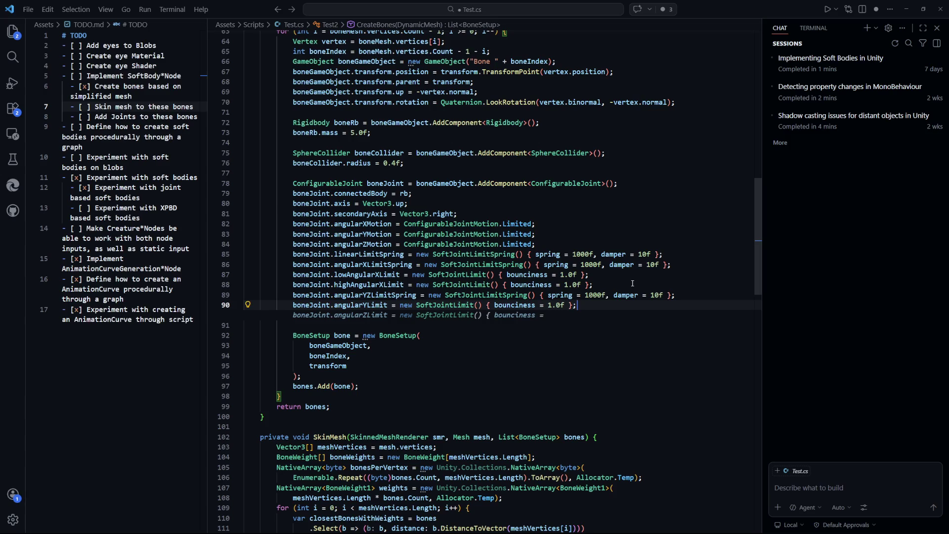
key("Tab")
type("1.0f")
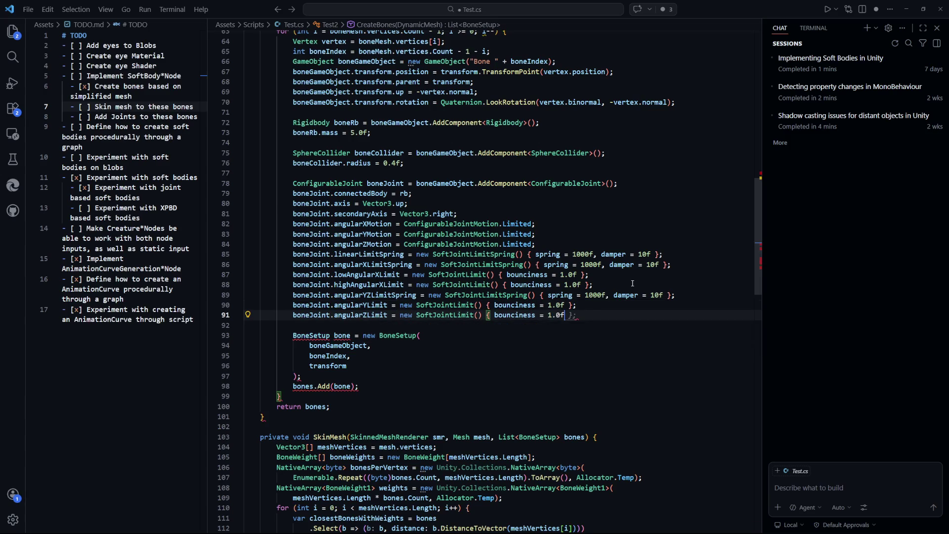
type(" };")
key("ctrl+s")
key("Return")
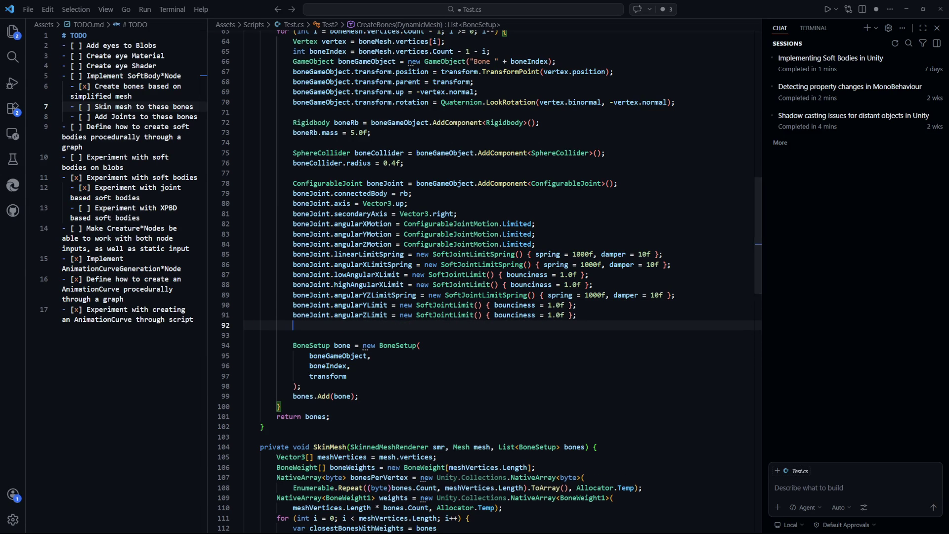
key("alt+Tab")
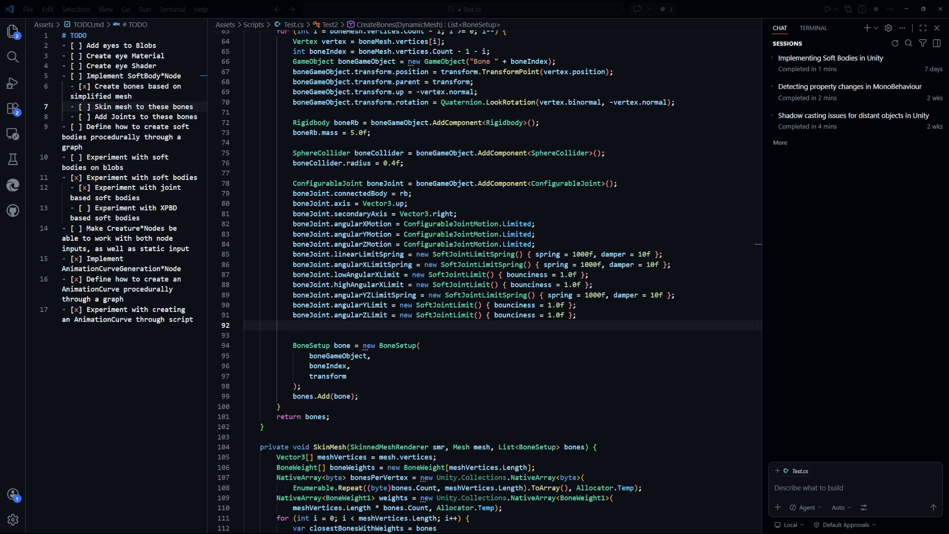
Step: Add a boneJoint.xDrive JointDrive statement and wrap it across several lines
left_click(593, 318)
key("Return")
type("bon")
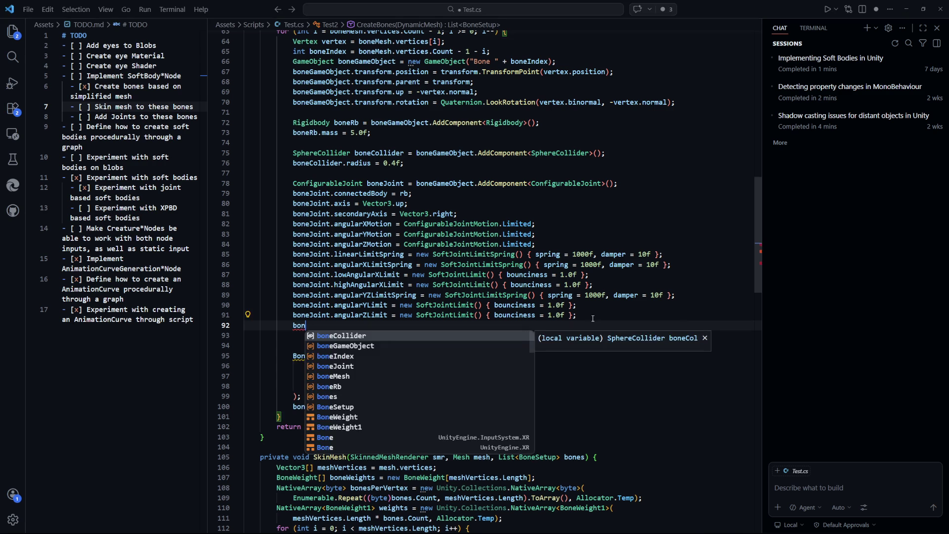
type("eJ")
key("Tab")
type(".xDrive")
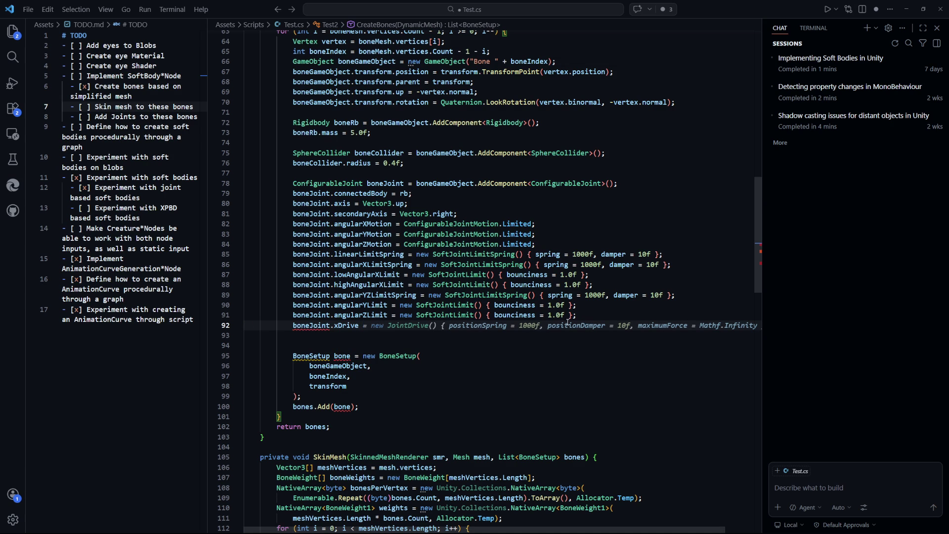
mouse_move(487, 327)
key("Tab")
left_click(638, 325)
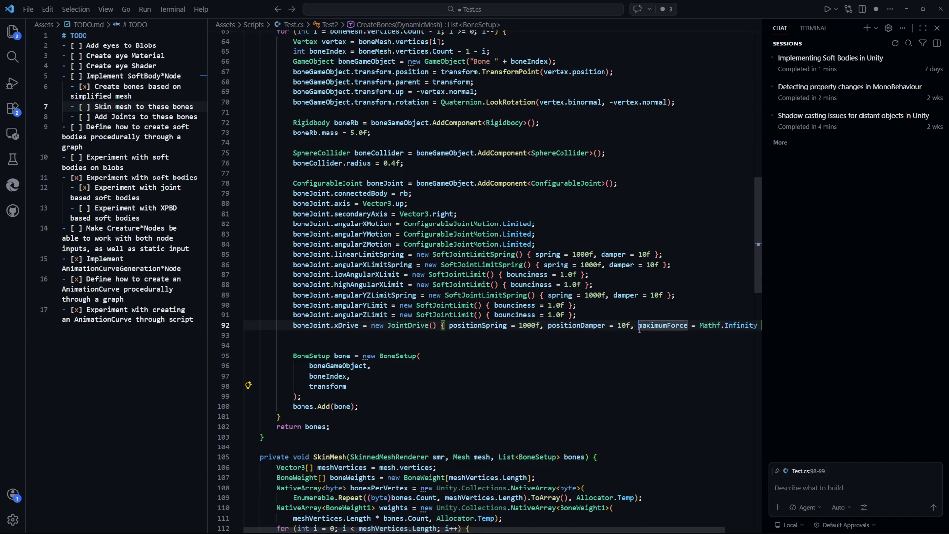
key("Return")
left_click(562, 376)
key("Tab")
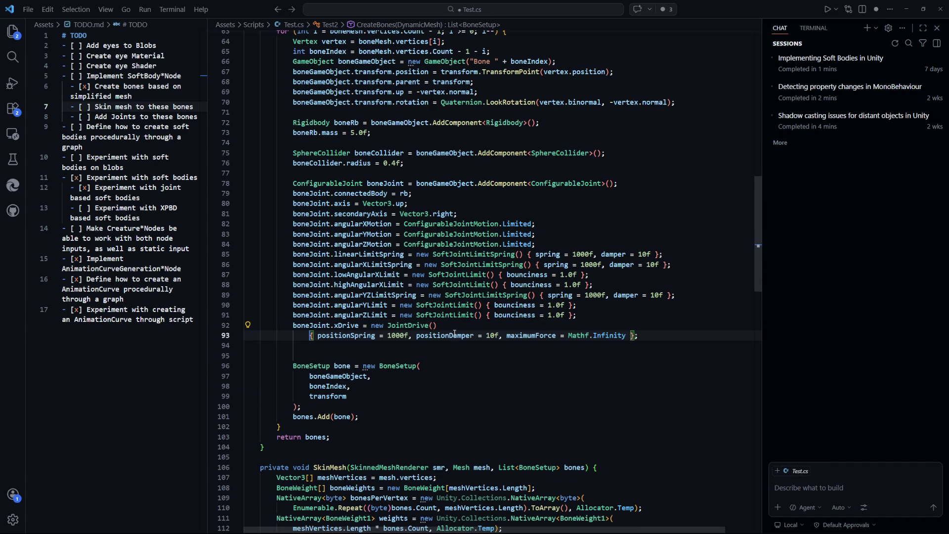
left_click(643, 397)
left_click(646, 335)
Step: Duplicate the xDrive statement twice, rename the copies yDrive and zDrive, and save
key("shift+Up")
key("shift+alt+Down")
key("shift+Up")
key("shift+alt+Down")
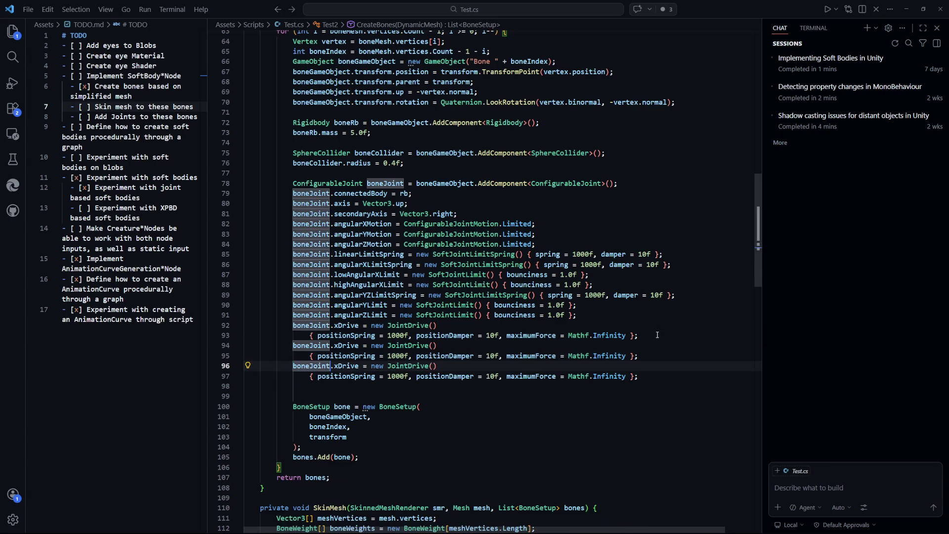
key("ctrl+Right")
key("ctrl+Right")
key("Delete")
type("z")
key("Up")
key("Up")
key("BackSpace")
type("y")
key("ctrl+s")
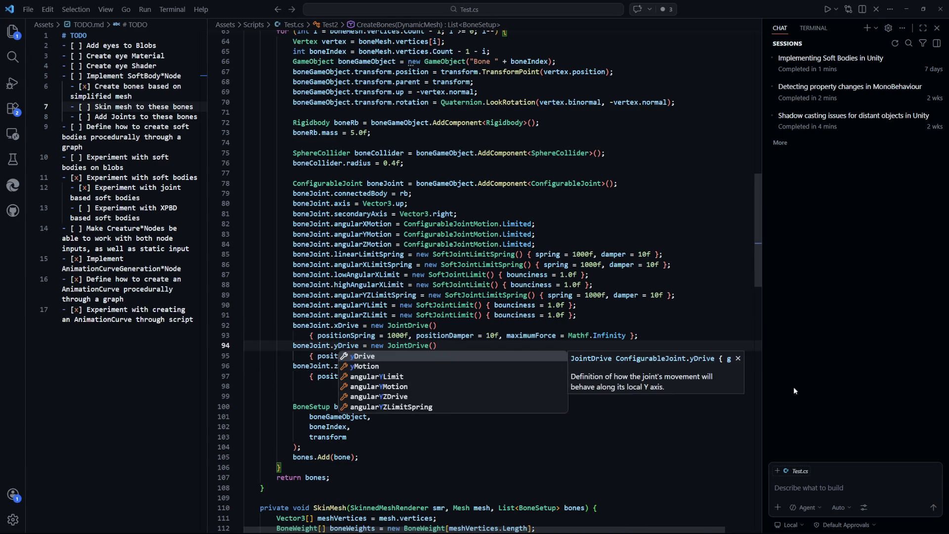
key("Escape")
key("Down")
key("Down")
key("Down")
Step: Delete the extra blank line above BoneSetup and select the joint setup code to review it
left_click(441, 401)
key("Up")
key("ctrl+shift+k")
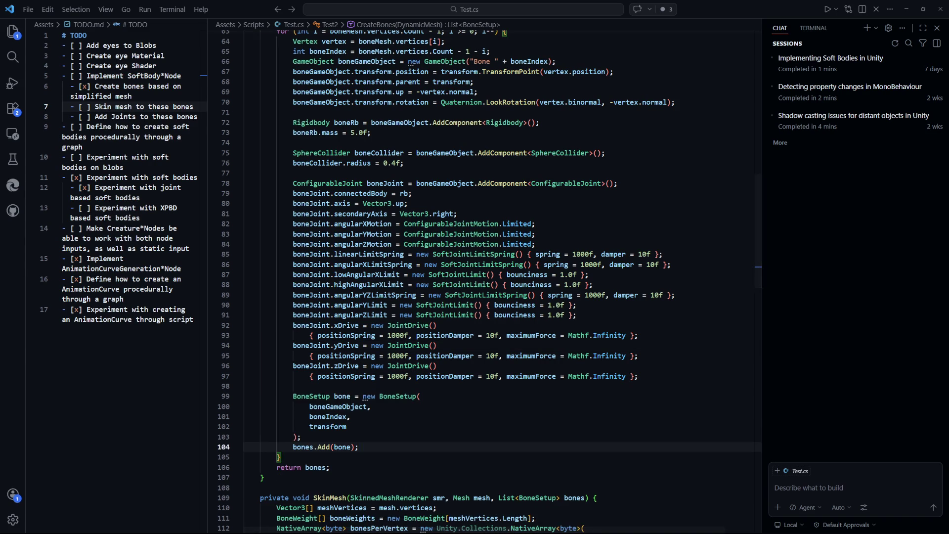
mouse_move(348, 427)
left_mouse_down()
mouse_move(346, 200)
mouse_move(246, 173)
left_mouse_up()
left_click(568, 223)
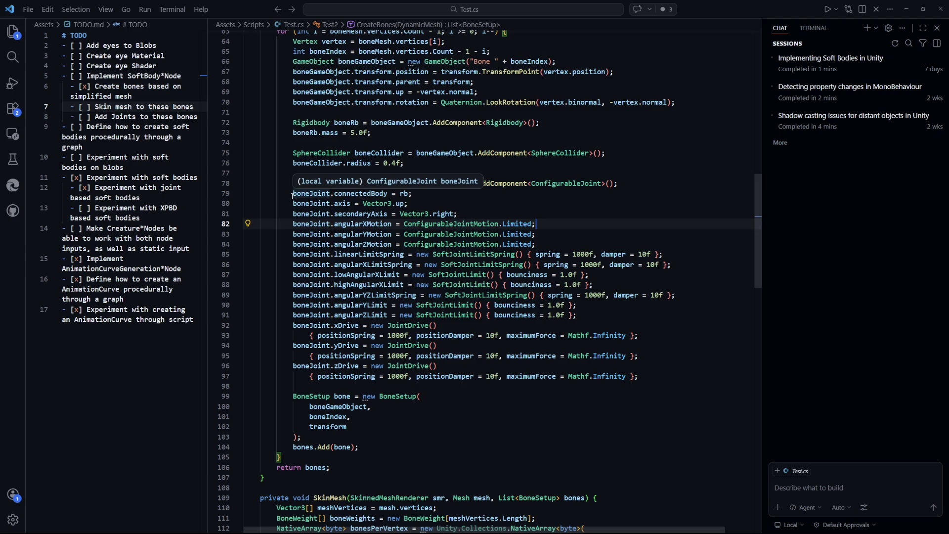
mouse_move(293, 193)
left_mouse_down()
mouse_move(375, 314)
mouse_move(506, 395)
left_mouse_up()
left_click(507, 402)
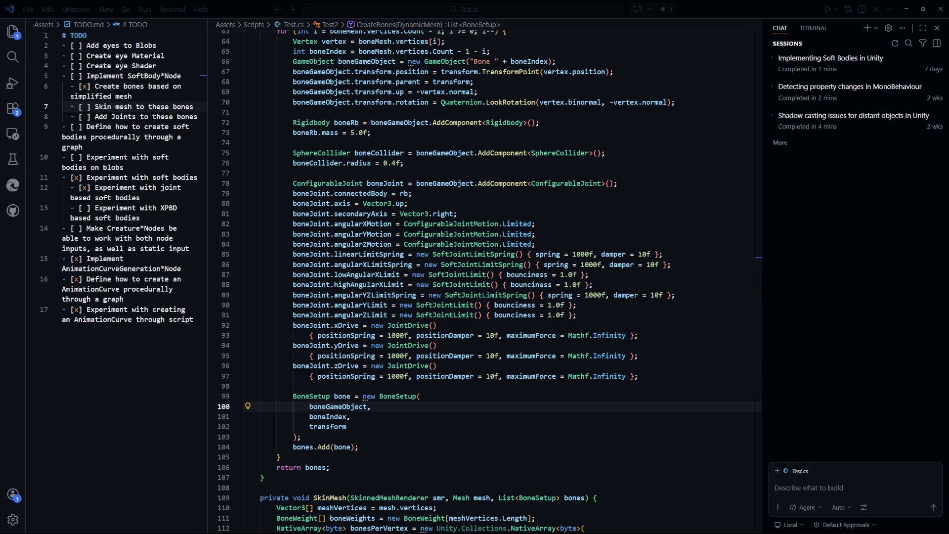
left_click(527, 413)
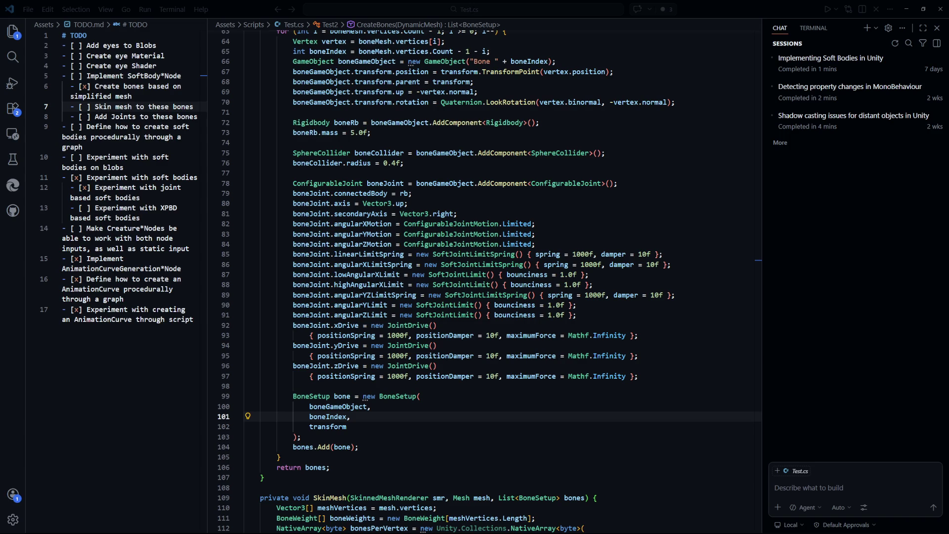
Step: Search the Configurable Joint page for 'slerp' and open the Slerp Drive's driving-forces guide in a new tab
key("alt+Tab")
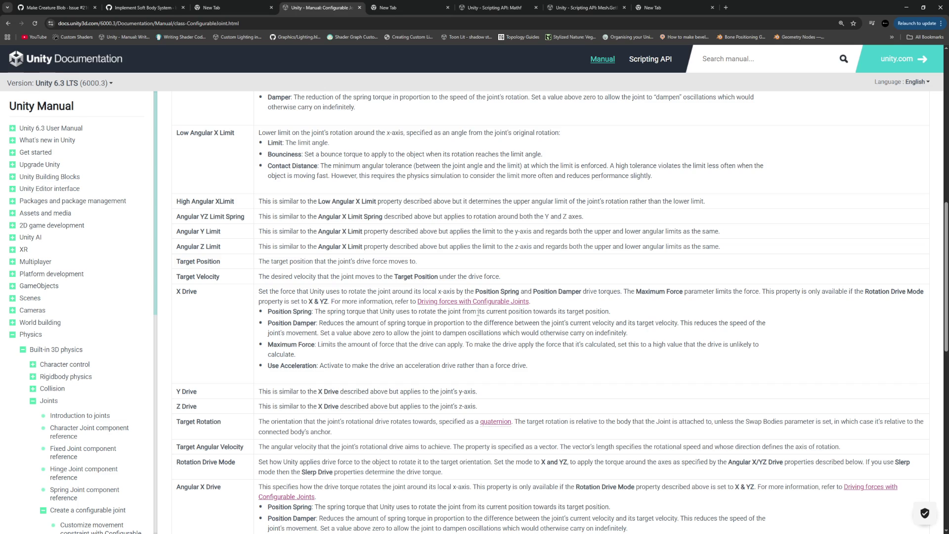
key("ctrl+f")
type("sle")
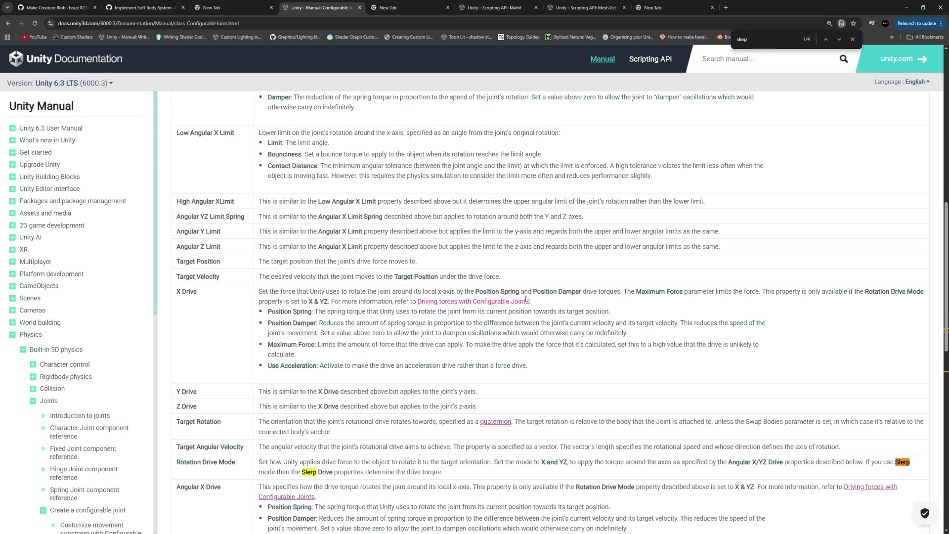
type("rp")
scroll(490, 379, "down", 5)
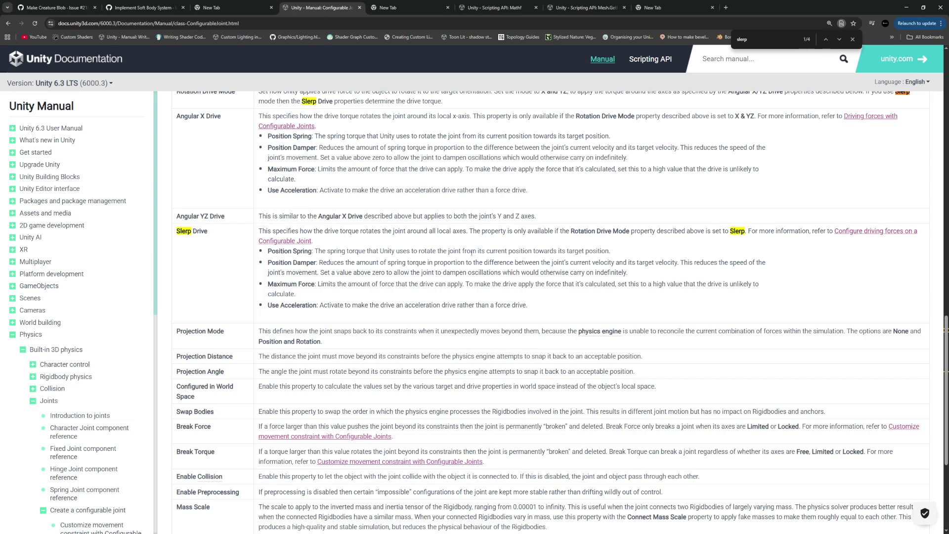
scroll(471, 253, "up", 2)
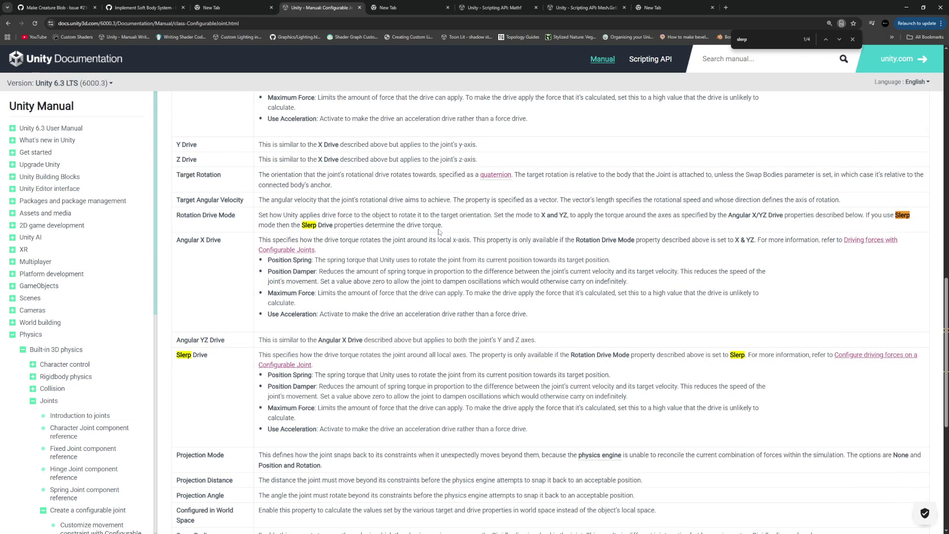
scroll(440, 229, "down", 2)
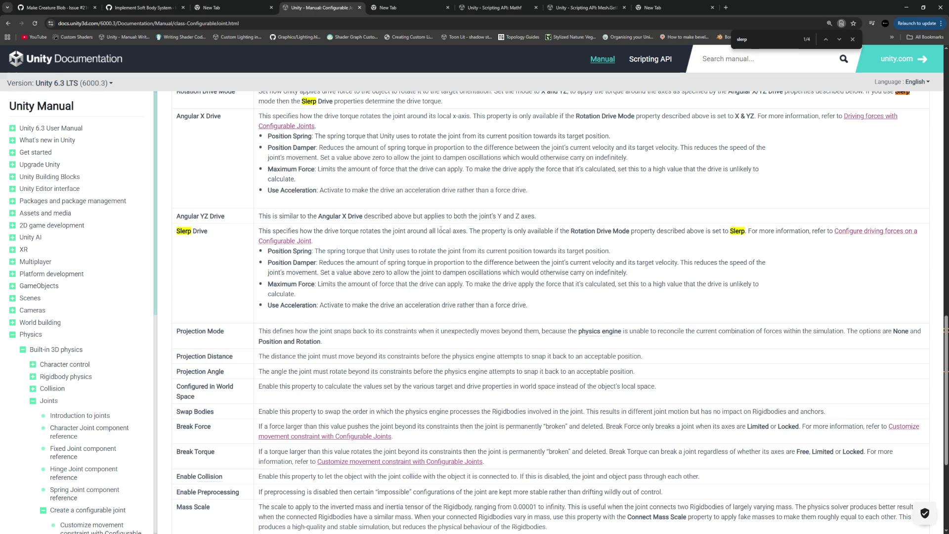
middle_click(869, 231)
Step: View the 'Configure driving forces on a Configurable Joint' tab, then close it
left_click(431, 14)
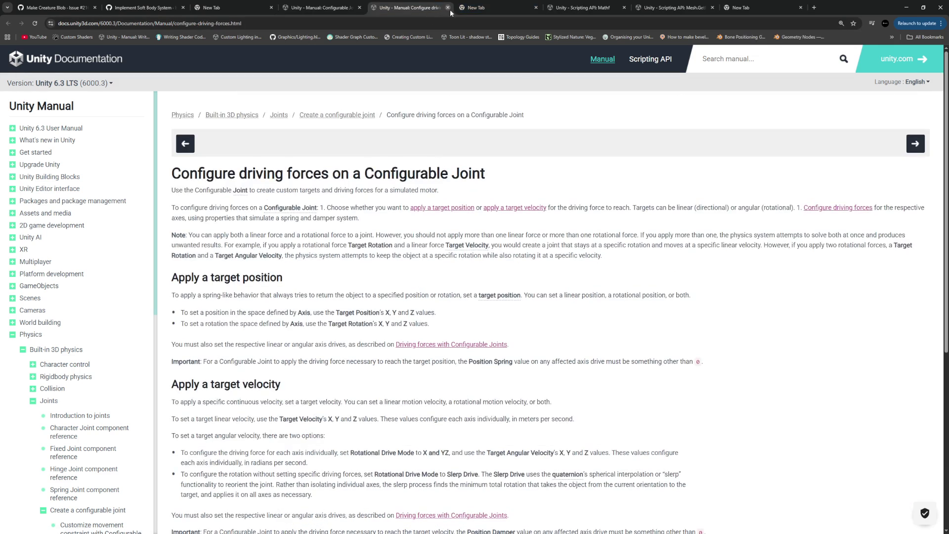
left_click(448, 7)
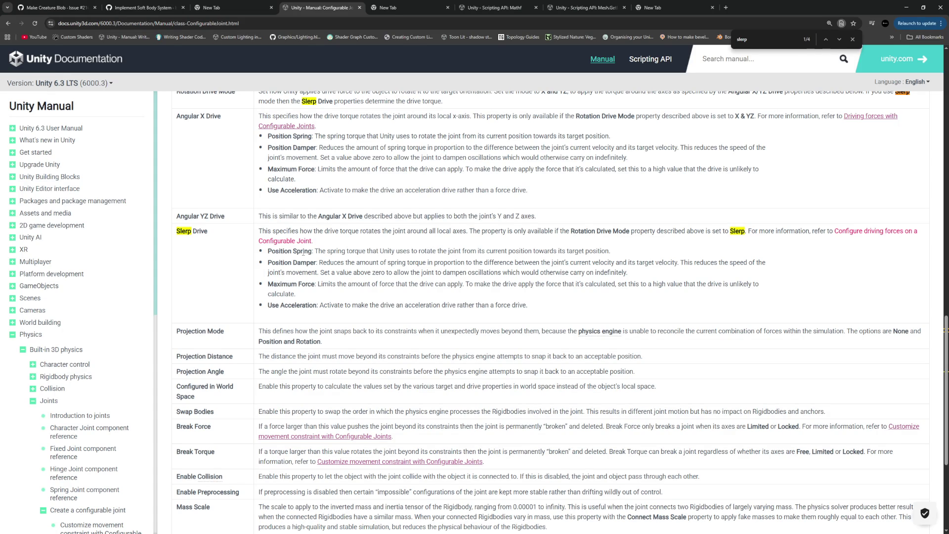
Step: Reload the Configurable Joint manual page to read the Slerp Drive row
key("F5")
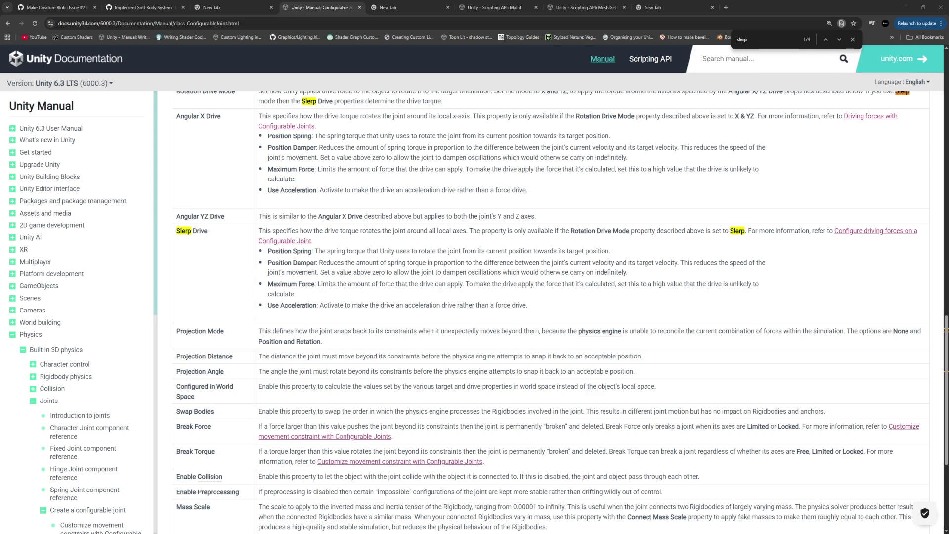
Step: Review the joint configuration lines 79–96 in Test.cs, fix the compile error, and recompile in Unity
key("alt+Tab")
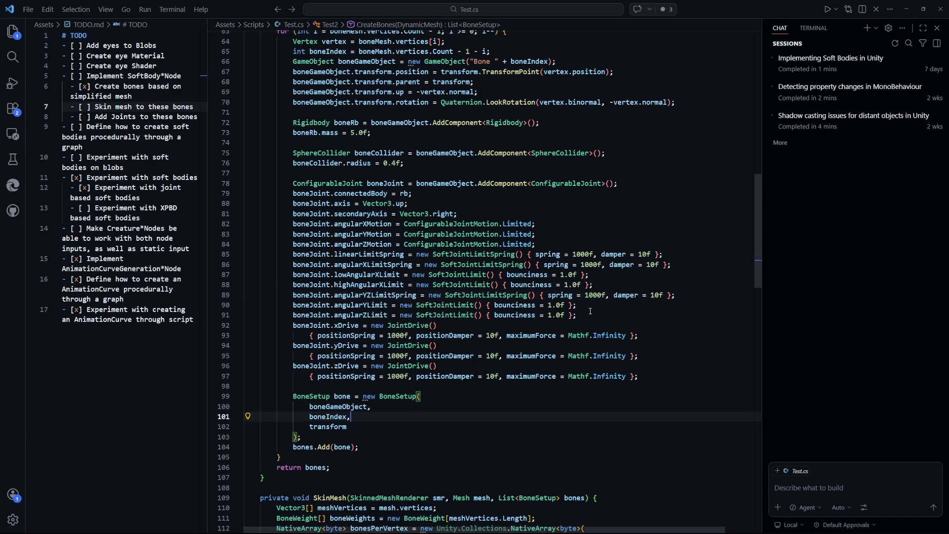
left_click_drag(441, 365, 322, 194)
left_click(470, 396)
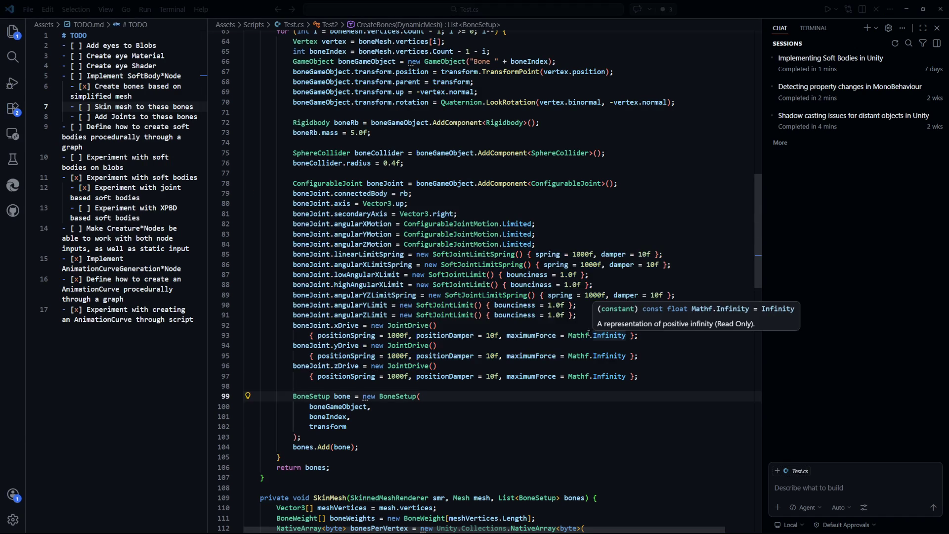
key("alt+Tab")
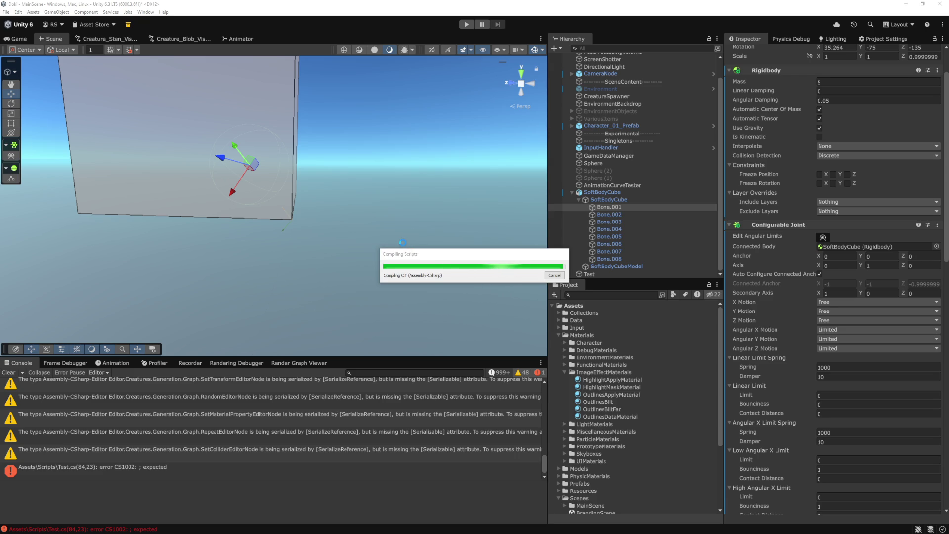
key("alt+Tab")
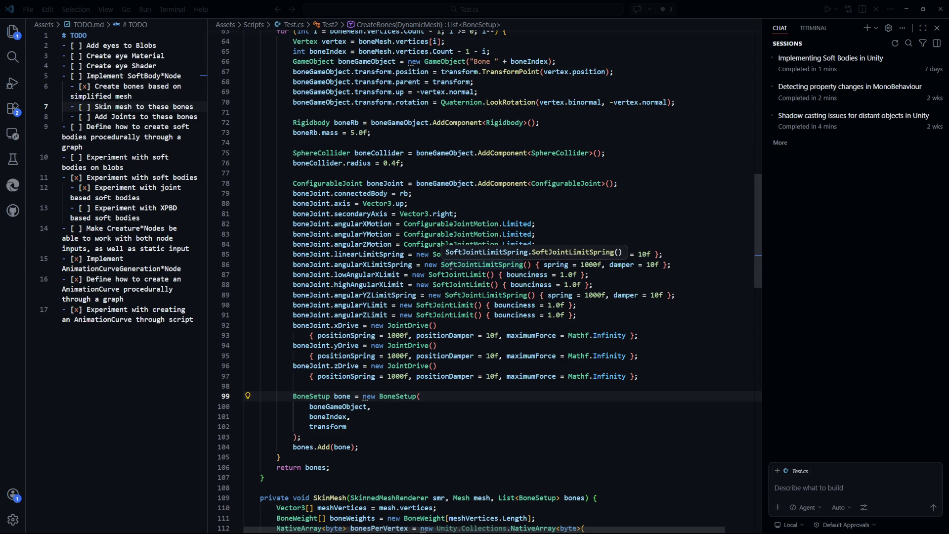
key("alt+Tab")
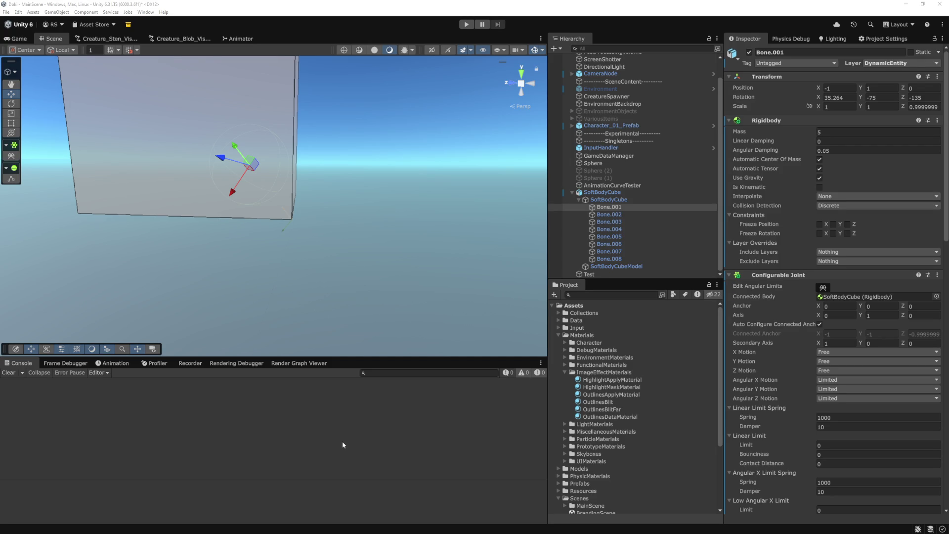
Step: Collapse SoftBodyCube, save the scene, and inspect the Test object's settings
left_click(572, 192)
left_click(643, 263)
key("ctrl+s")
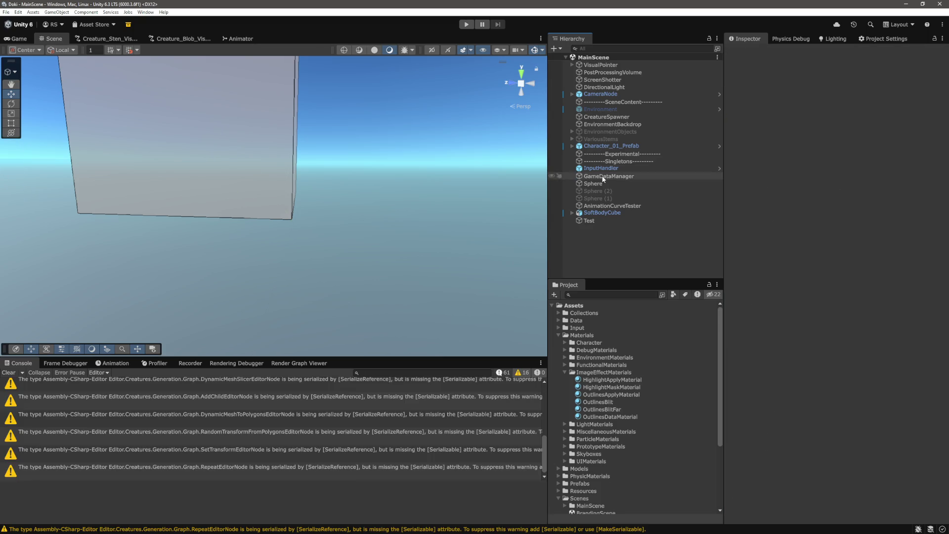
left_click(595, 221)
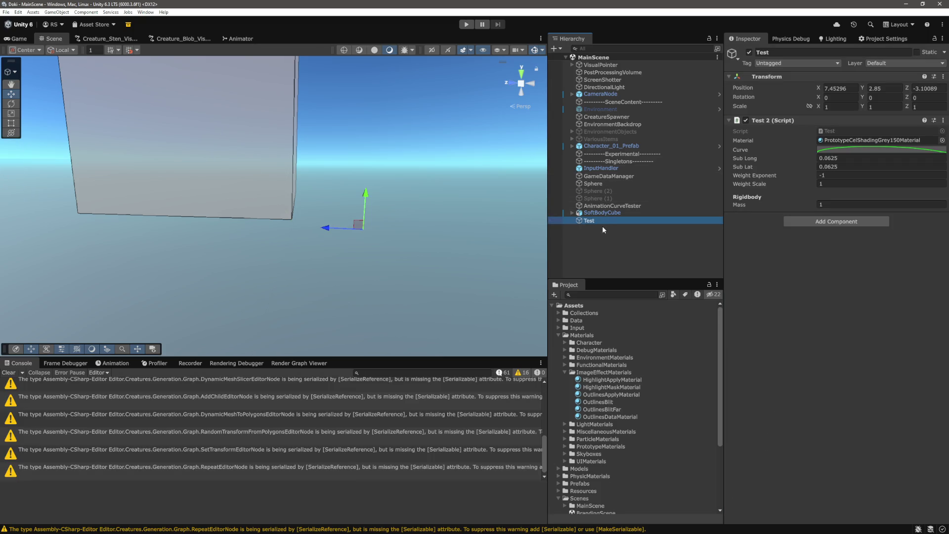
left_click(793, 302)
left_click(643, 246)
Step: Enter Play mode and locate the Test sphere among the blobs in the Scene view
key("ctrl+p")
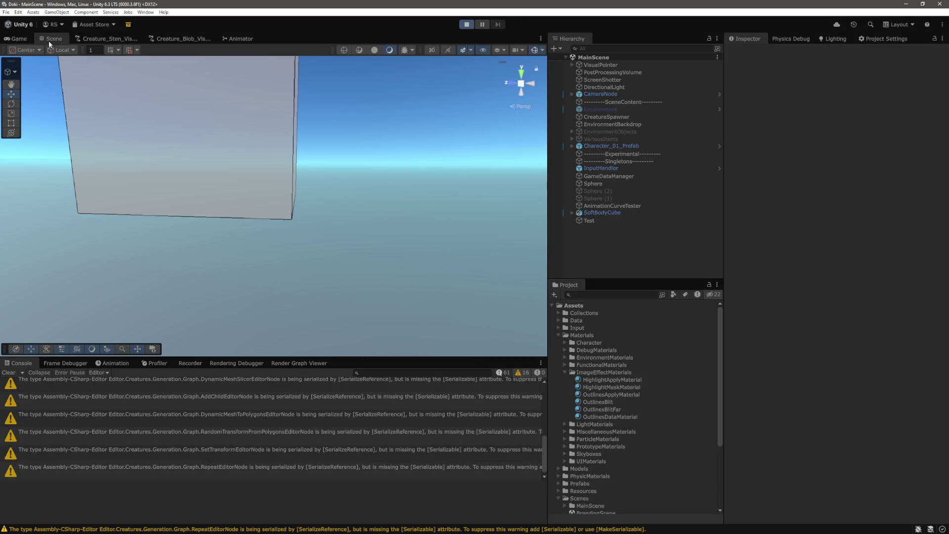
left_click(55, 42)
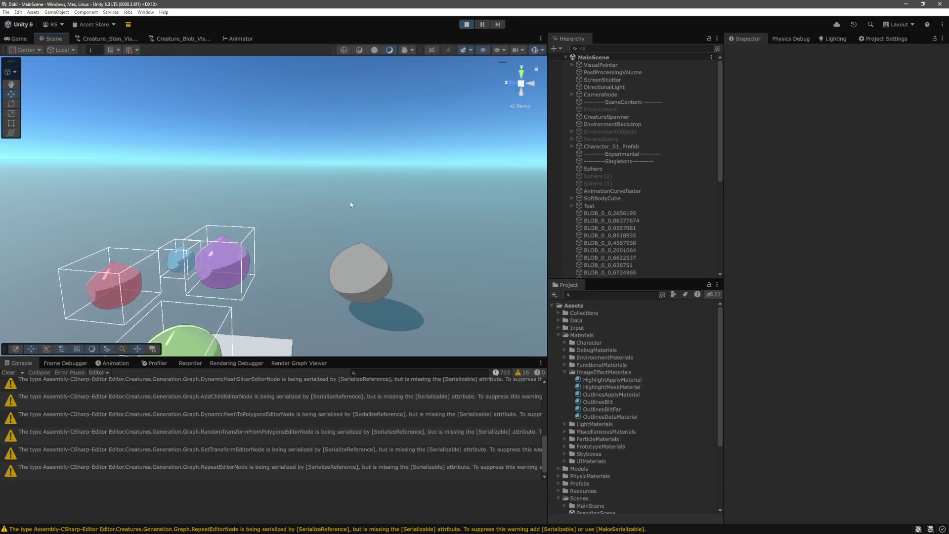
mouse_move(350, 201)
left_mouse_down()
mouse_move(255, 147)
mouse_move(377, 223)
mouse_move(361, 178)
left_mouse_up()
scroll(361, 178, "up", 10)
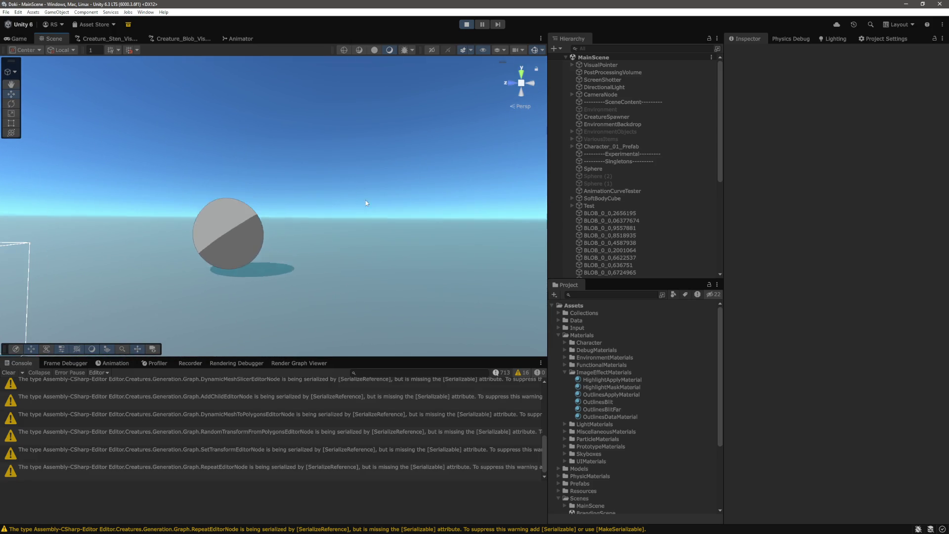
scroll(262, 240, "down", 3)
left_click_drag(262, 240, 415, 193, "alt")
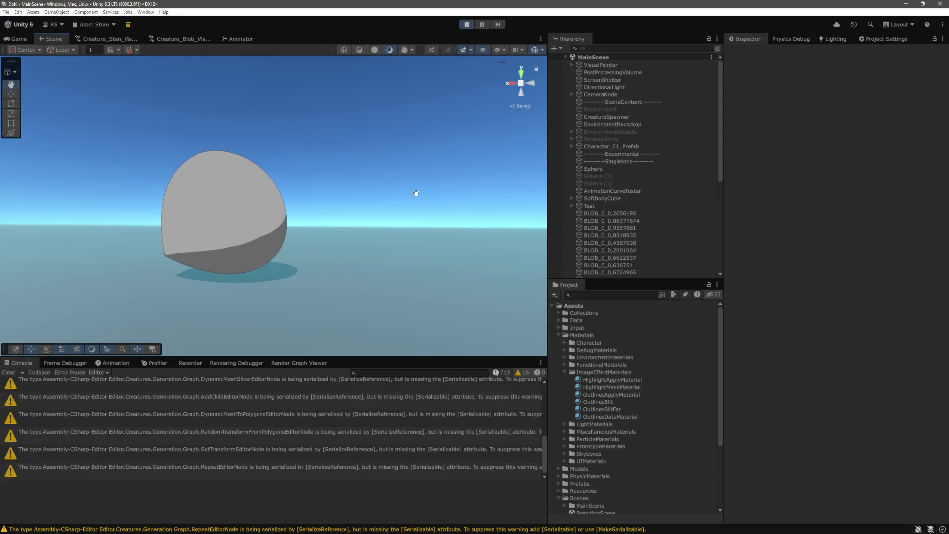
scroll(271, 233, "up", 5)
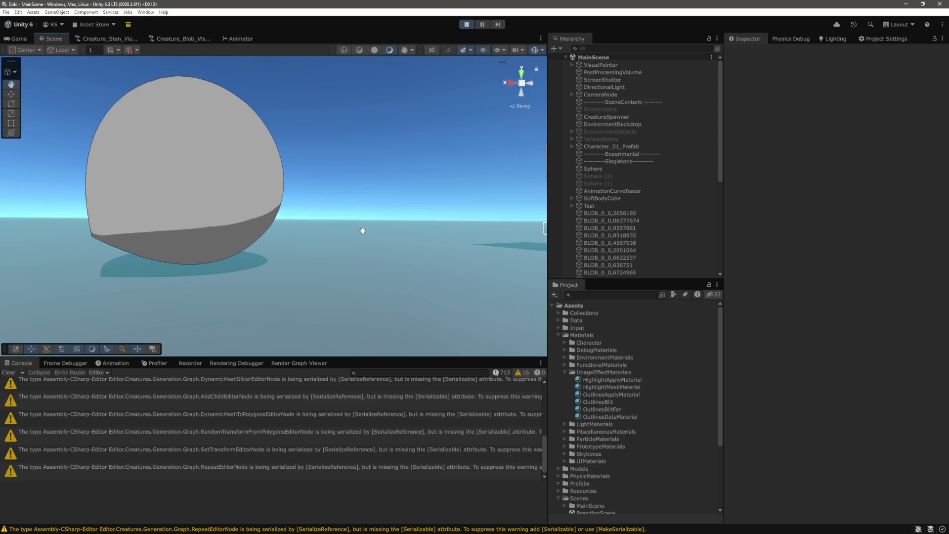
mouse_move(362, 229)
left_mouse_down()
mouse_move(404, 230)
mouse_move(252, 218)
mouse_move(308, 215)
left_mouse_up()
left_click(398, 230)
mouse_move(324, 213)
left_mouse_down()
mouse_move(332, 223)
mouse_move(449, 240)
mouse_move(394, 270)
mouse_move(434, 239)
left_mouse_up()
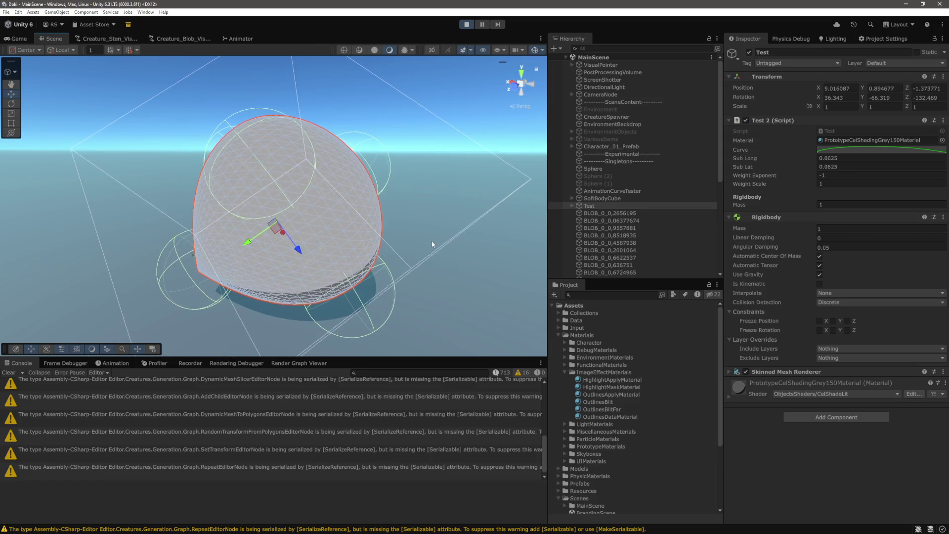
Step: Walk the character toward the sphere in the Game view, then frame the blobs in the Scene view
key("ctrl+2")
left_click(496, 105)
key("w")
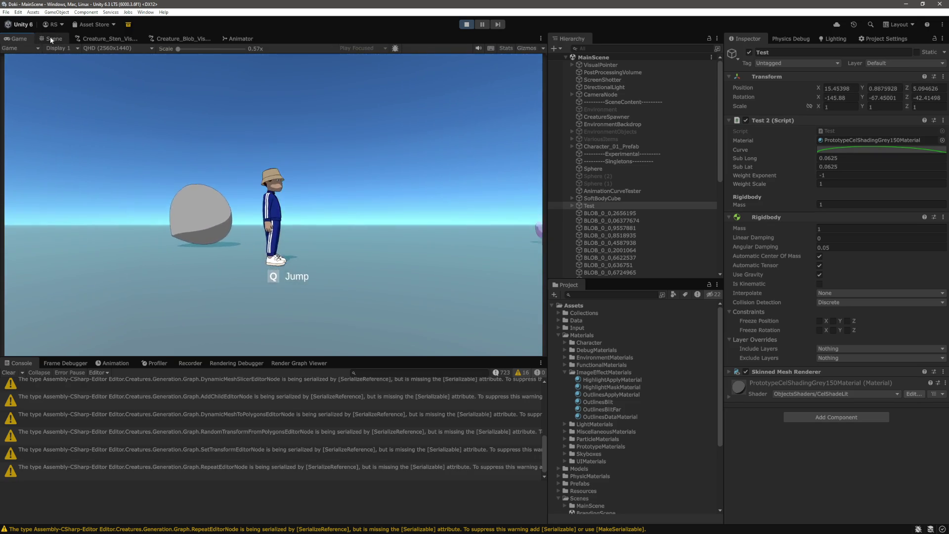
key("ctrl+1")
key("f")
key("f")
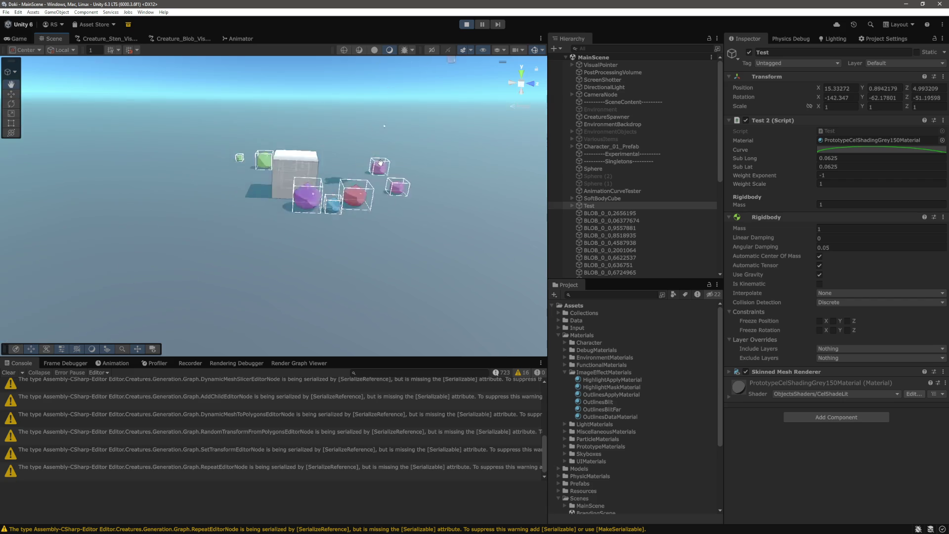
Step: Expand Test and inspect Bone 2 and Bone 3, framing the view on Bone 3
left_click(571, 206)
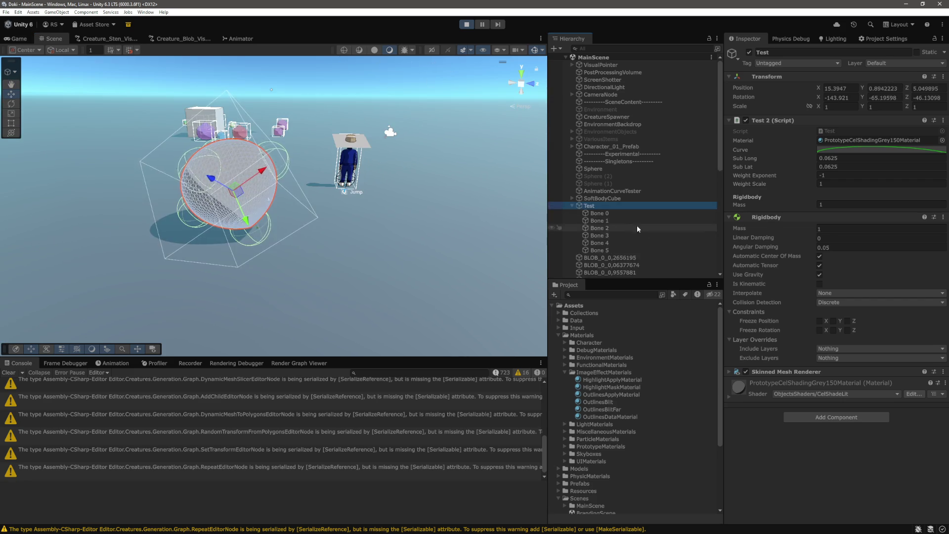
left_click(636, 227)
left_click_drag(349, 208, 363, 207)
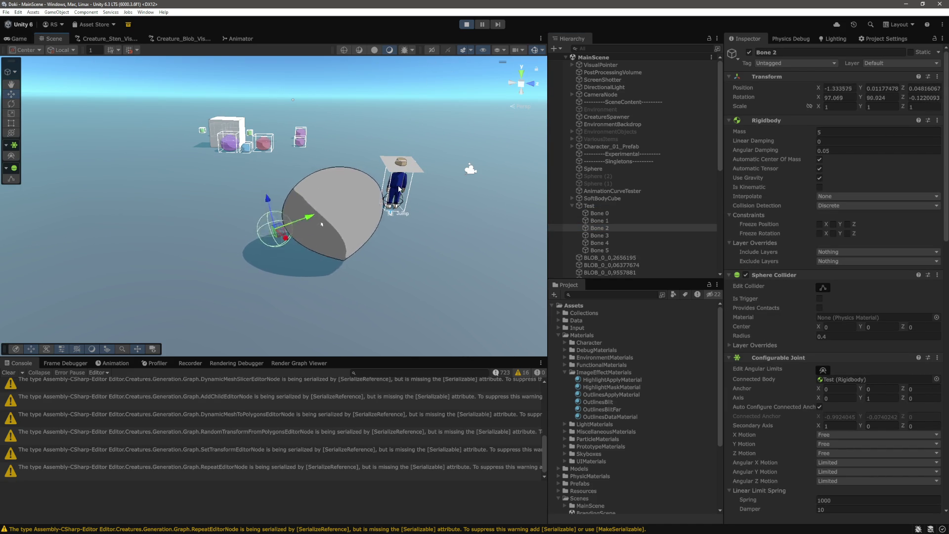
left_click_drag(487, 220, 423, 253)
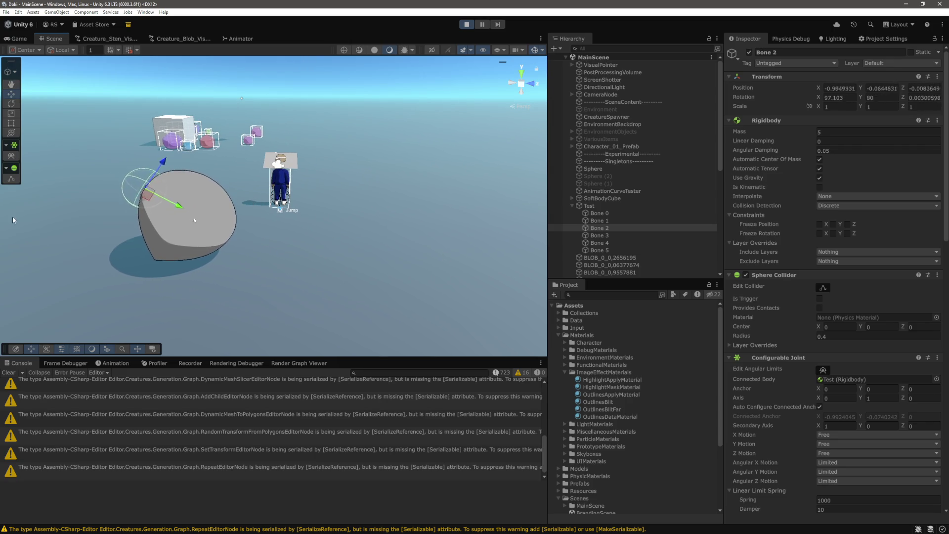
left_click(599, 235)
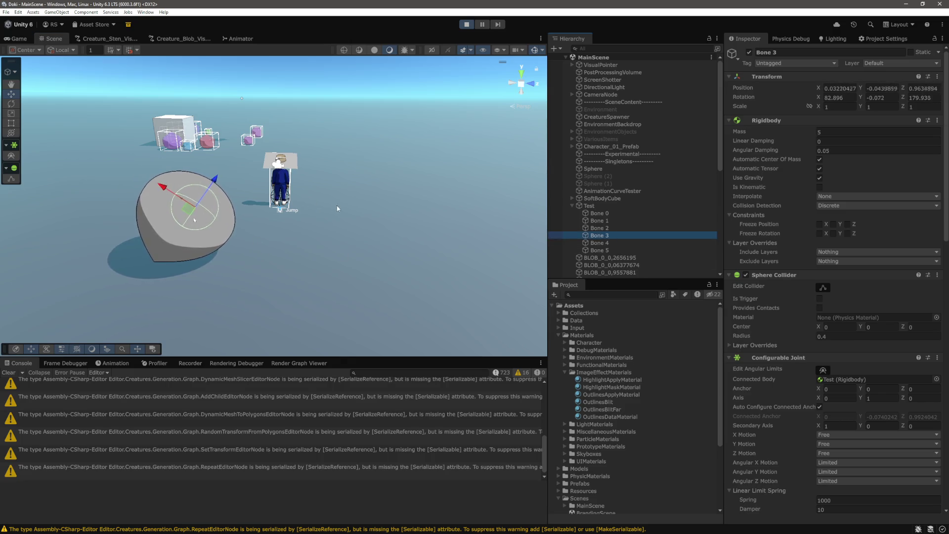
key("f")
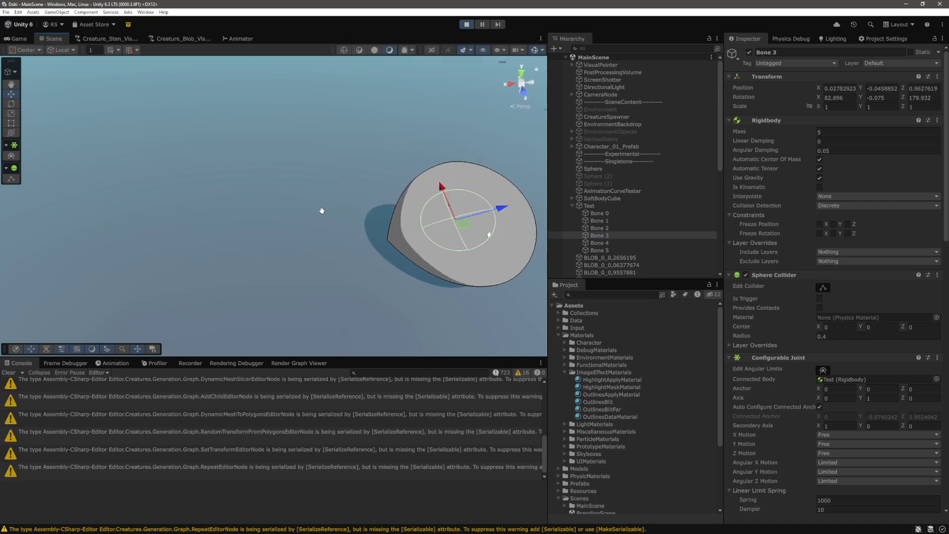
mouse_move(322, 209)
left_mouse_down()
mouse_move(147, 168)
mouse_move(127, 100)
mouse_move(276, 163)
mouse_move(316, 196)
mouse_move(238, 122)
mouse_move(60, 91)
mouse_move(394, 212)
mouse_move(411, 147)
mouse_move(379, 143)
left_mouse_up()
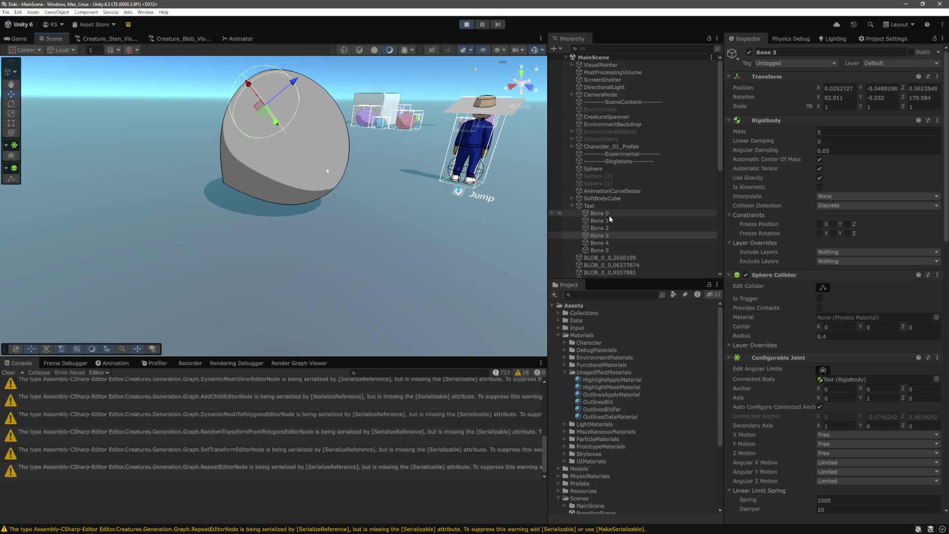
Step: Drag Bone 0 down-left and then right to squash the blob
left_click(599, 213)
left_click_drag(295, 142, 159, 199)
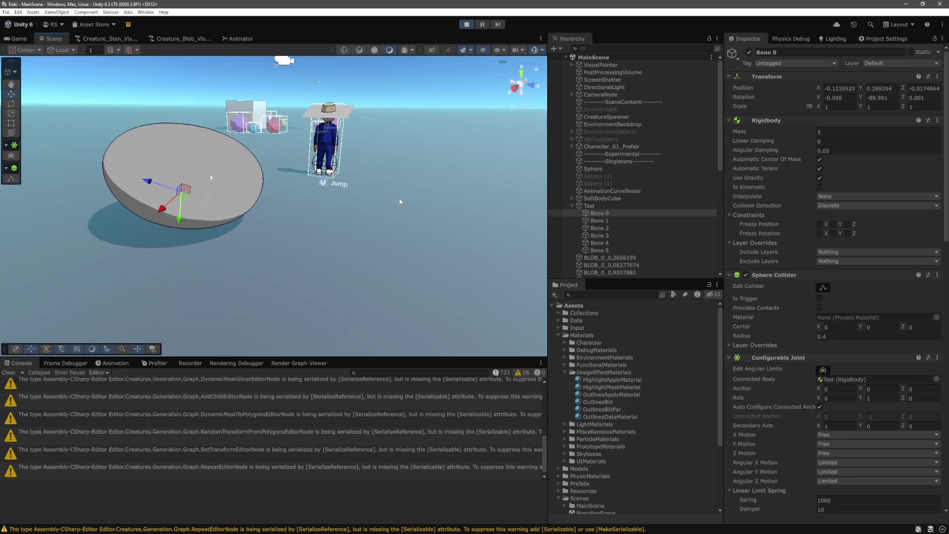
mouse_move(159, 199)
left_mouse_down()
mouse_move(424, 180)
mouse_move(335, 128)
mouse_move(388, 186)
mouse_move(503, 222)
left_mouse_up()
Step: Set the Rigidbody mass of Bone 0 through Bone 5 to 10
left_click(599, 250, "shift")
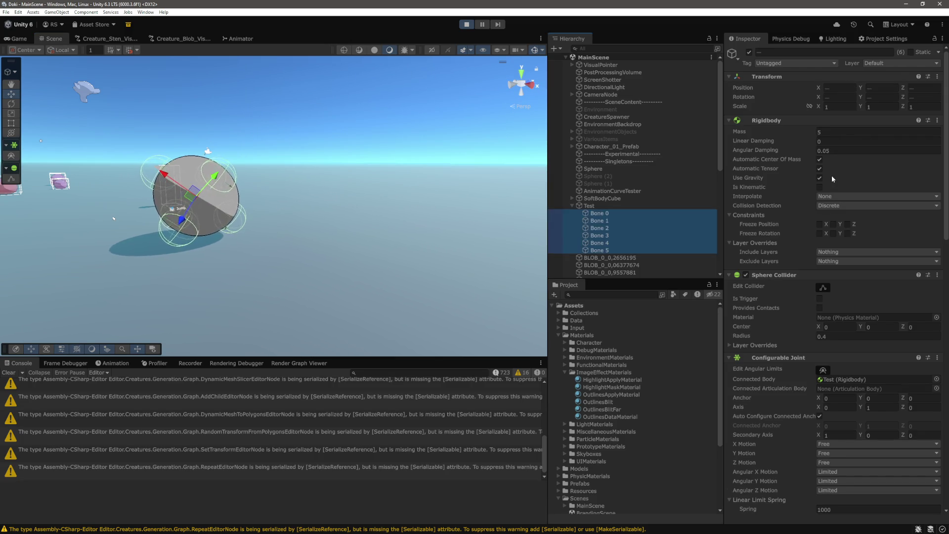
left_click(861, 132)
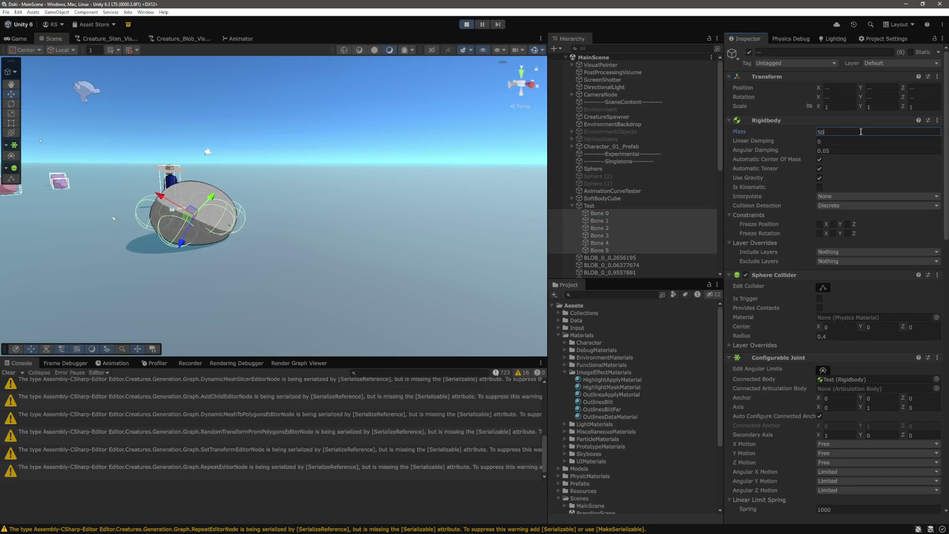
type("1")
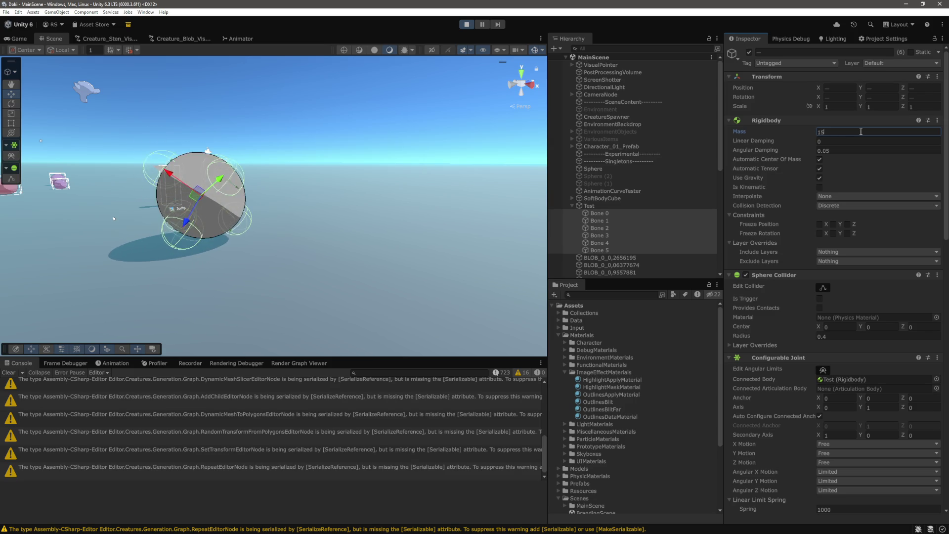
key("Delete")
type("0")
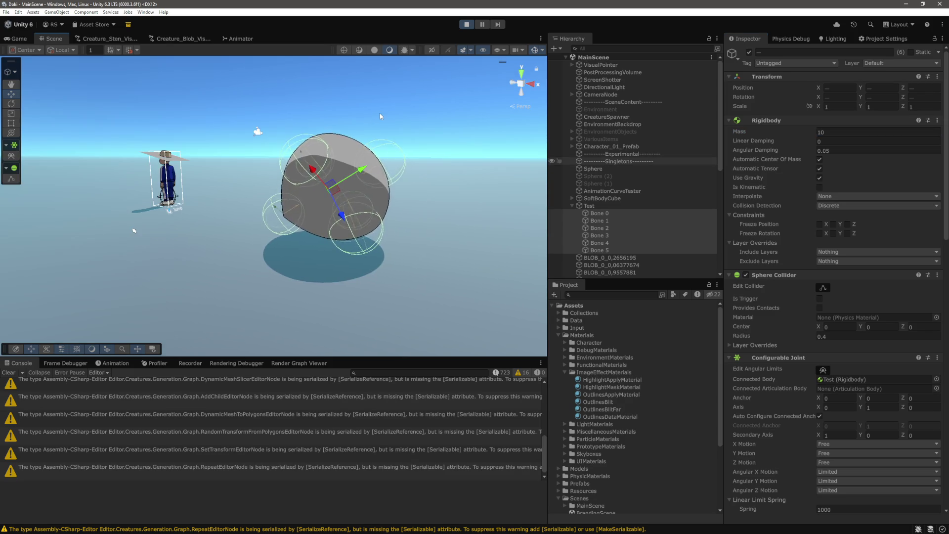
left_click(420, 173)
Step: Drag Bone 5 to test the heavier blob, then reselect all six bones
left_click(601, 214)
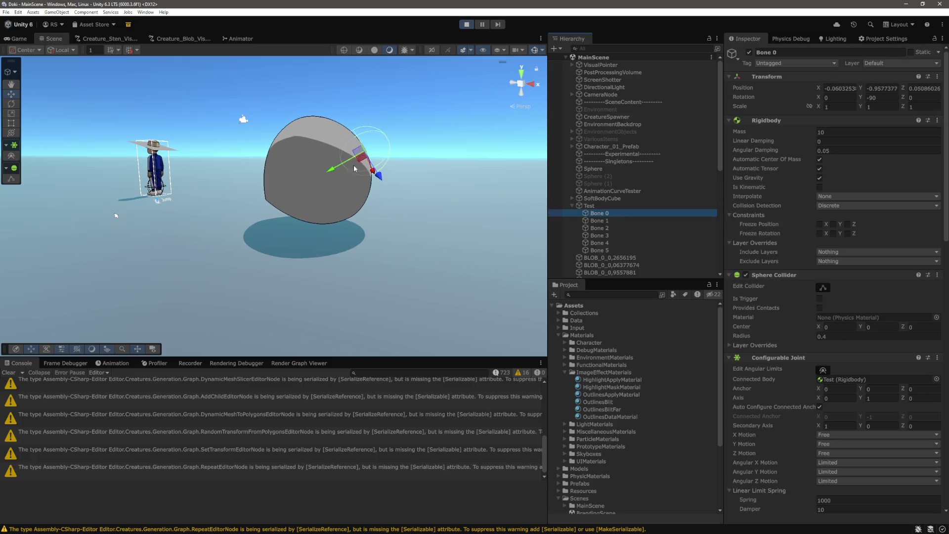
left_click(613, 250)
mouse_move(279, 199)
left_mouse_down()
mouse_move(246, 143)
mouse_move(303, 121)
left_mouse_up()
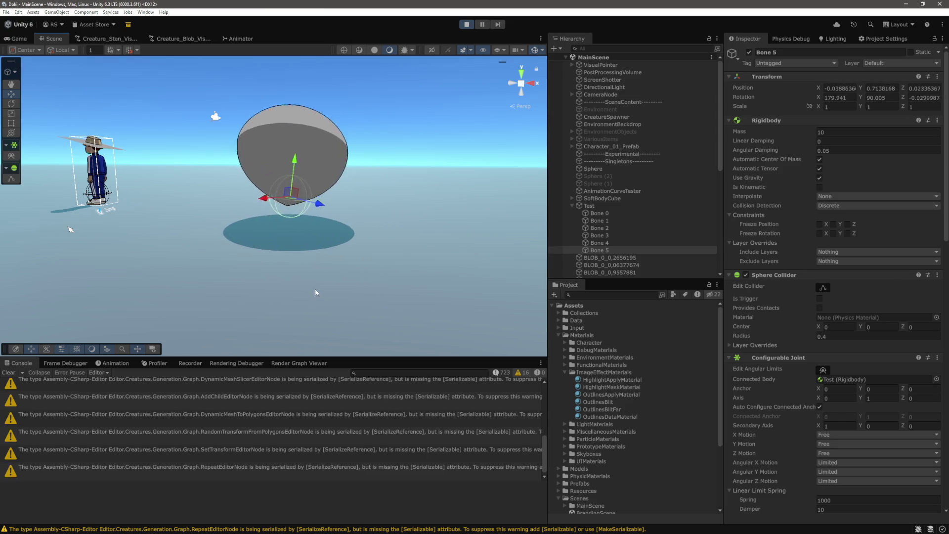
left_click(614, 214, "shift")
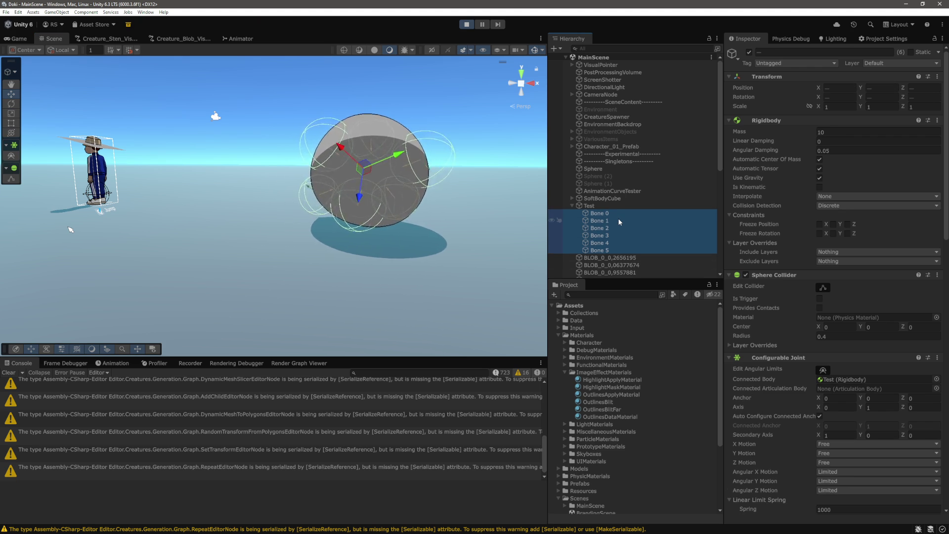
scroll(827, 285, "down", 5)
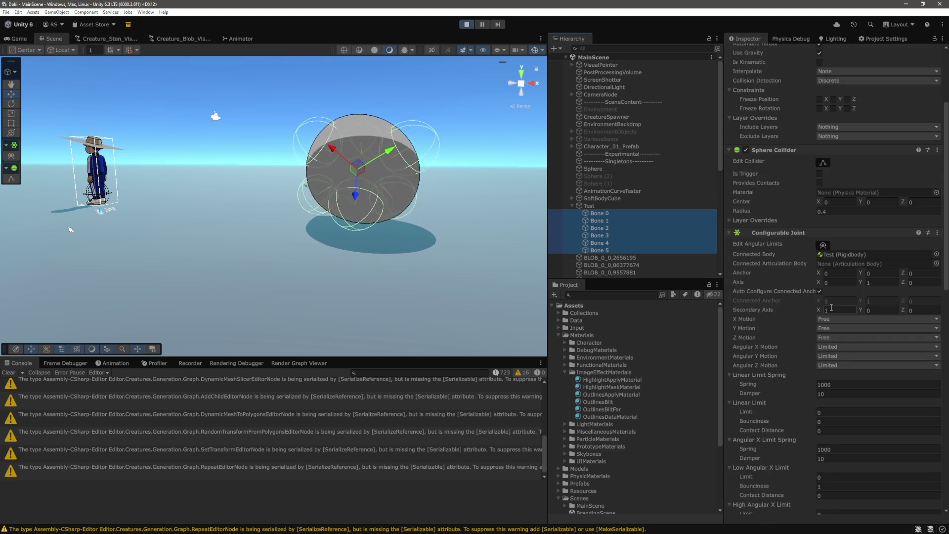
scroll(782, 313, "down", 3)
scroll(783, 313, "down", 5)
mouse_move(425, 266)
left_mouse_down()
mouse_move(441, 236)
mouse_move(412, 250)
mouse_move(409, 296)
mouse_move(399, 168)
mouse_move(480, 203)
left_mouse_up()
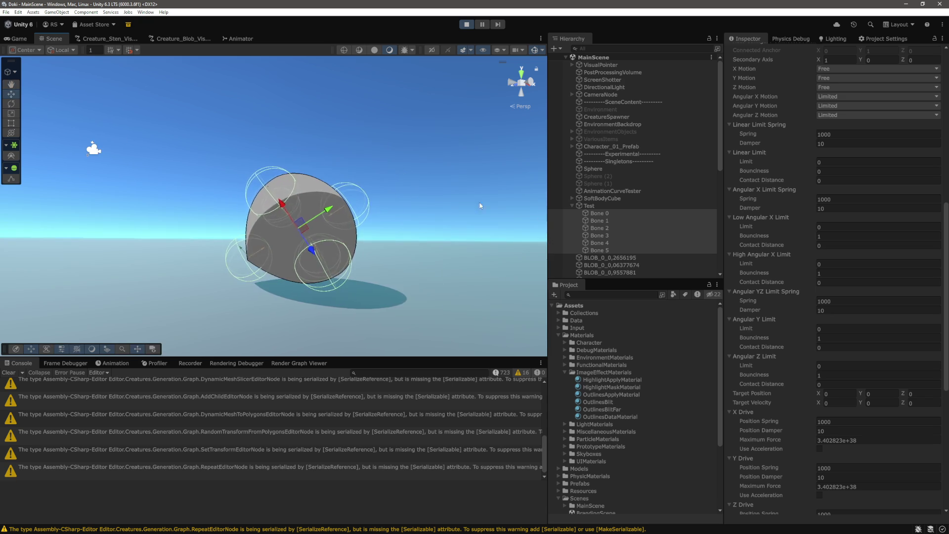
scroll(866, 325, "down", 5)
scroll(866, 325, "down", 5)
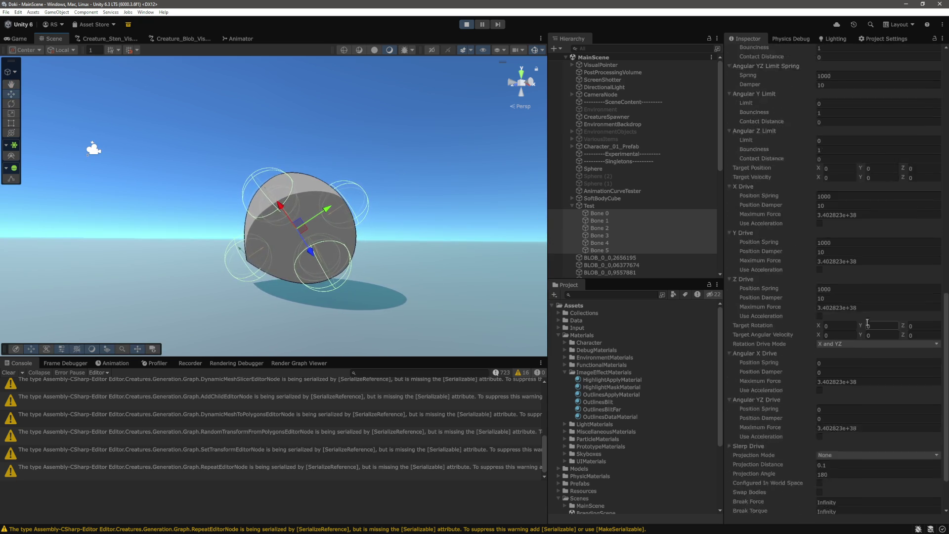
scroll(867, 322, "up", 5)
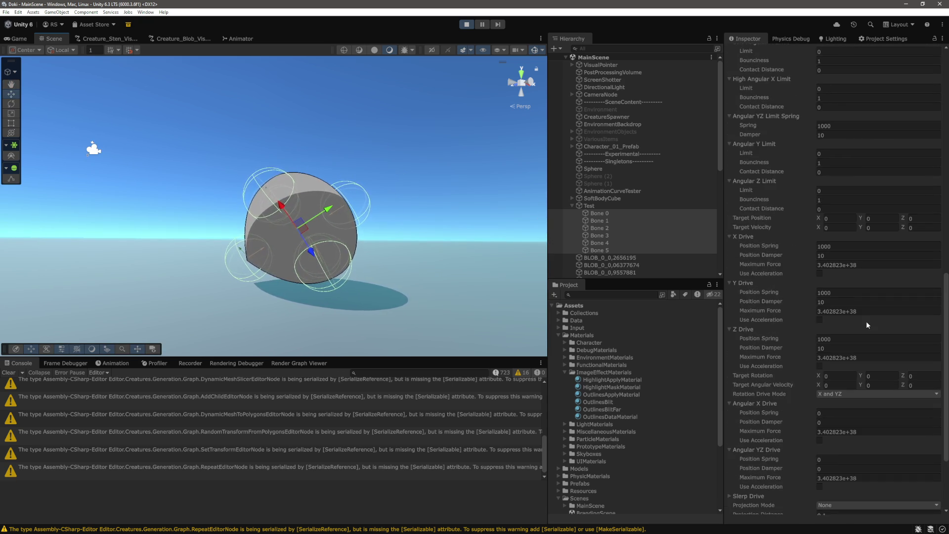
scroll(866, 322, "up", 1)
left_click(615, 216)
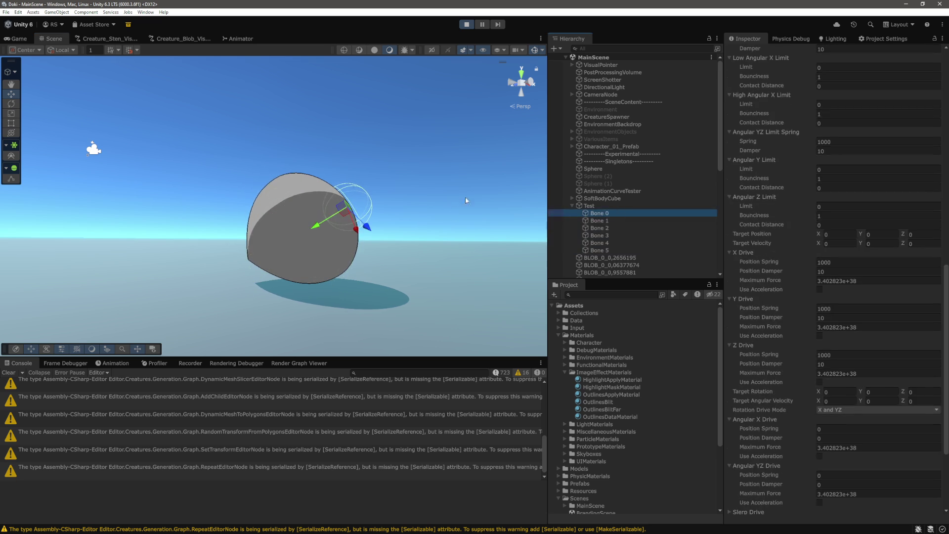
key("f")
scroll(863, 222, "up", 4)
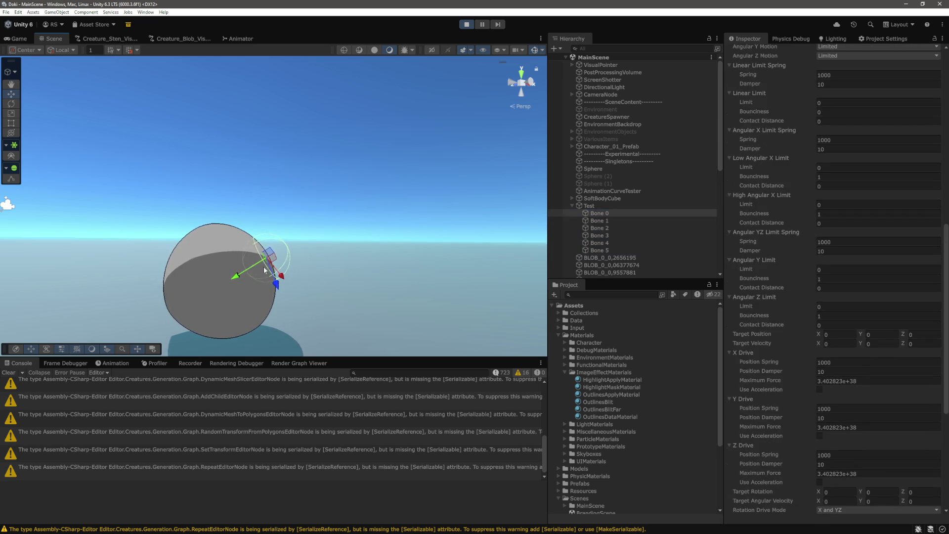
left_click_drag(387, 246, 306, 254)
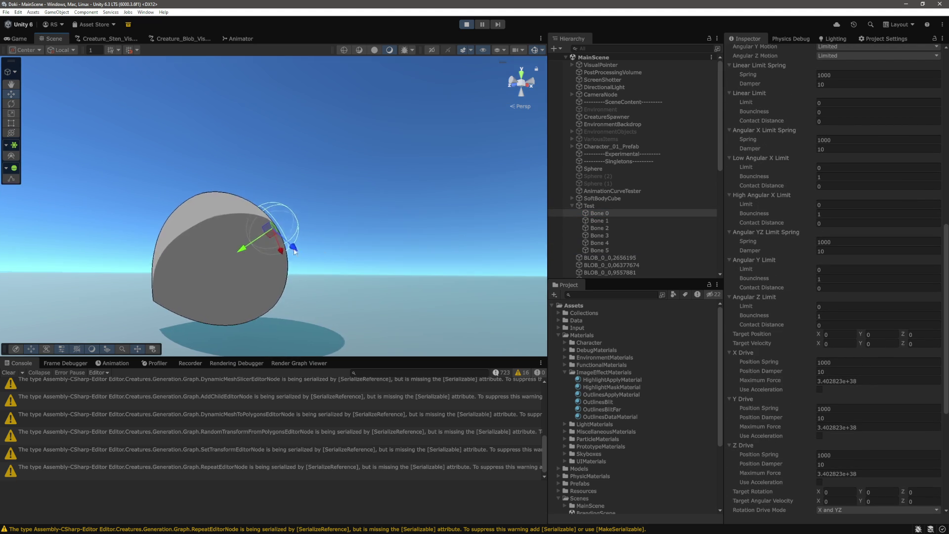
left_click(294, 257)
left_click(278, 257)
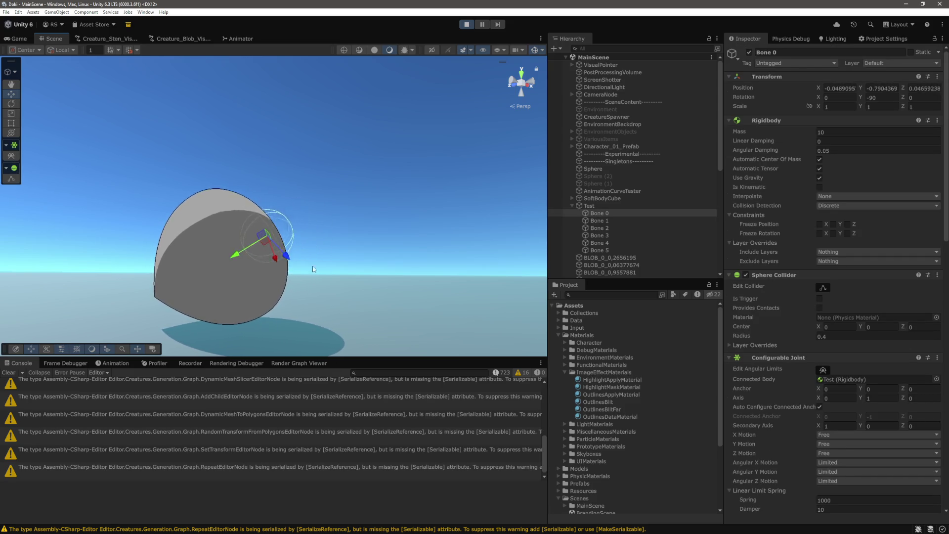
Step: Pull Bone 0 up and right to stretch the sphere, then scroll to the joint's Linear Limit Spring
left_click_drag(243, 254, 255, 281)
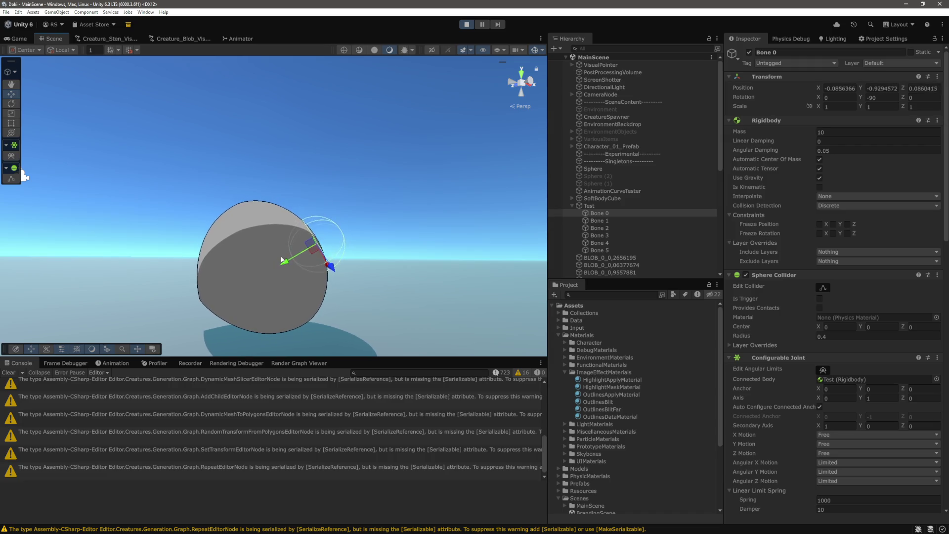
mouse_move(287, 258)
left_mouse_down()
mouse_move(470, 182)
mouse_move(467, 198)
left_mouse_up()
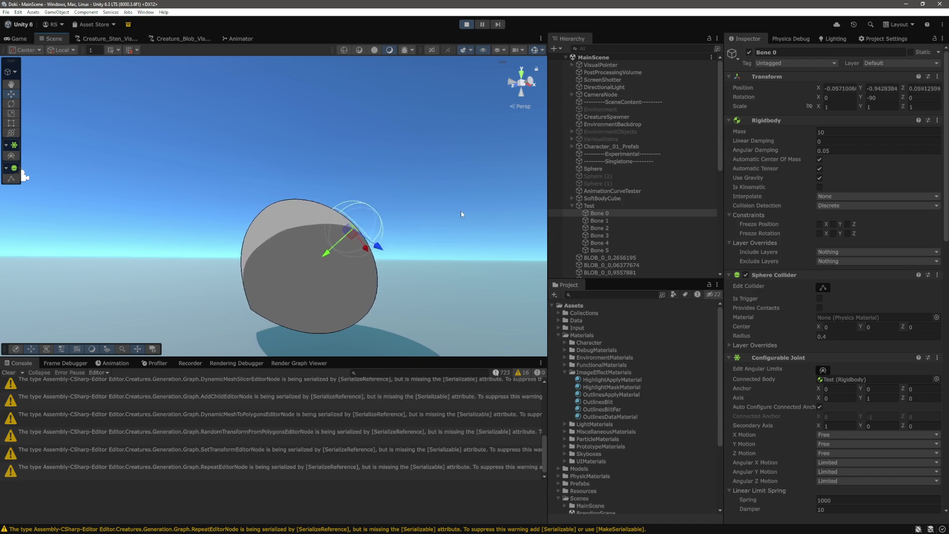
scroll(814, 185, "down", 10)
scroll(817, 235, "down", 5)
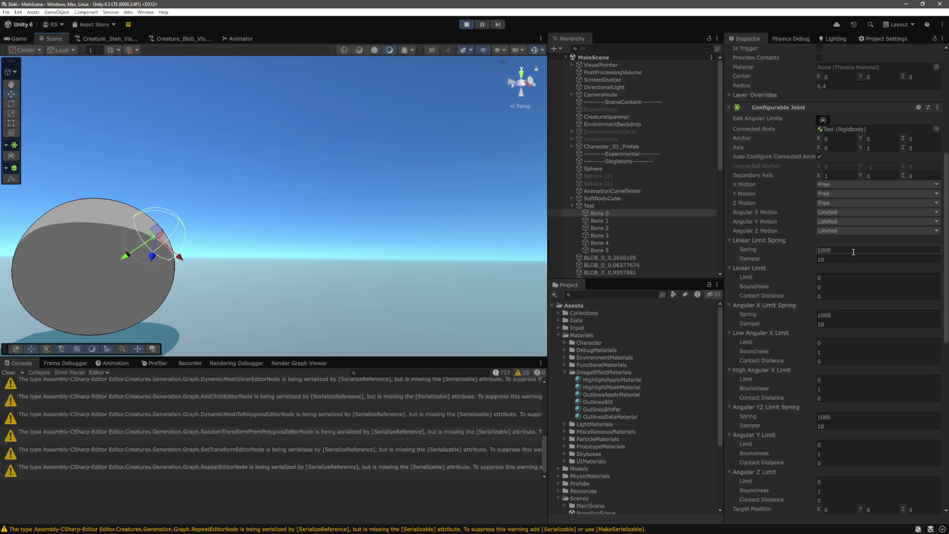
Step: Set Bone 0's linear, angular X and YZ limit springs and Y/Z drive springs to 100
key("BackSpace")
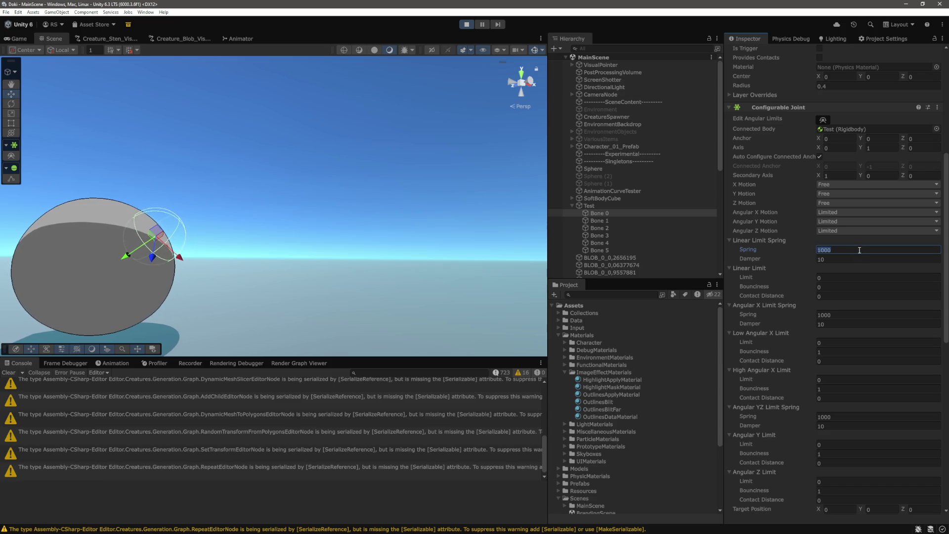
left_click(843, 314)
scroll(847, 314, "down", 3)
left_click(853, 324)
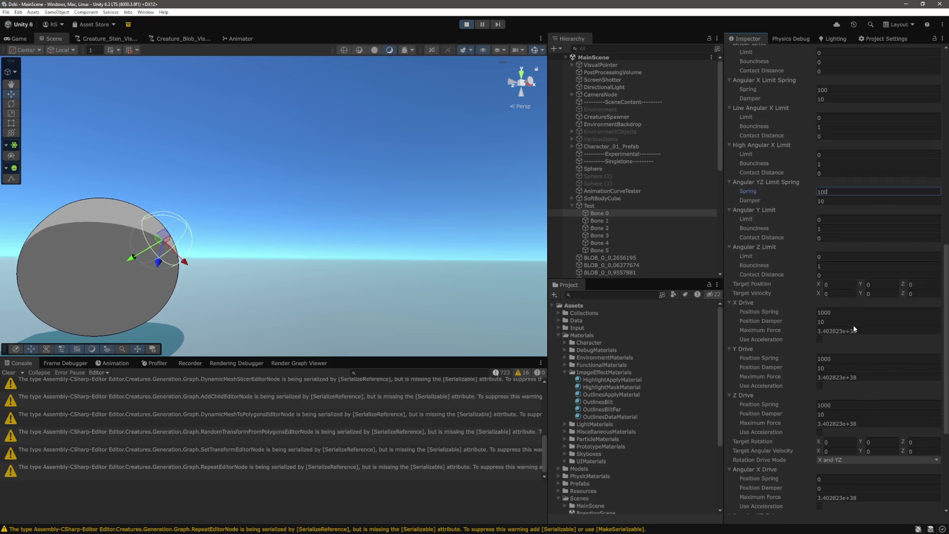
type("100")
scroll(853, 324, "down", 5)
left_click(861, 311)
key("BackSpace")
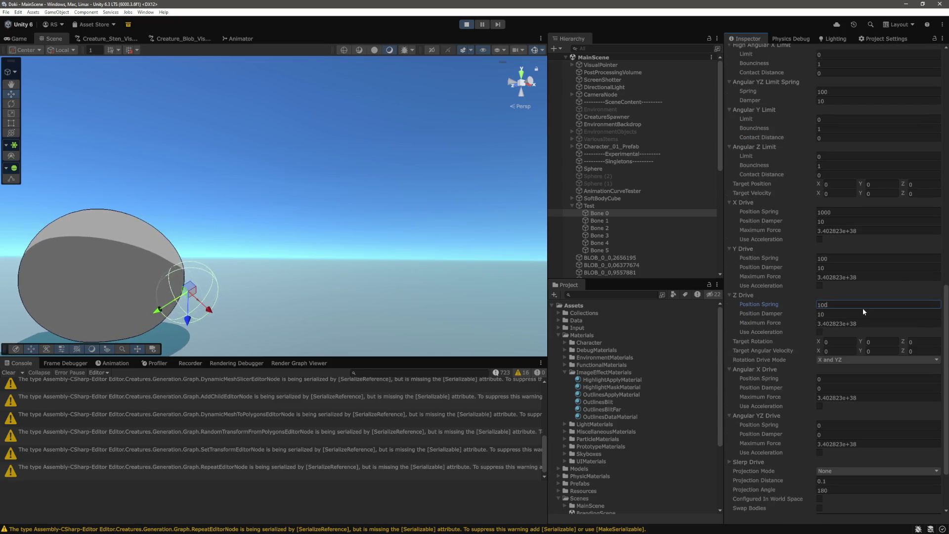
scroll(862, 307, "down", 5)
left_click(862, 226)
key("BackSpace")
left_click(358, 290)
Step: Switch to the Move tool and orbit closer to inspect the blob's shape
key("w")
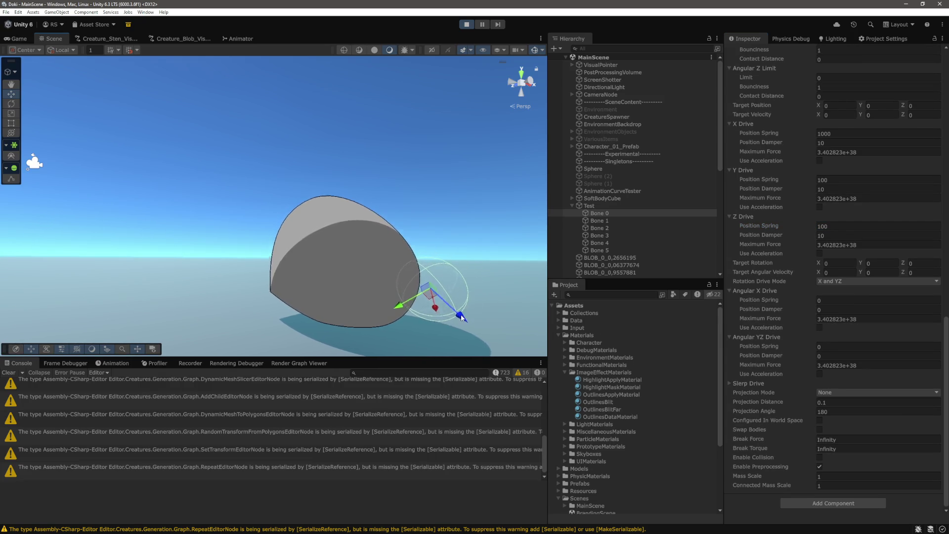
mouse_move(358, 321)
left_mouse_down()
mouse_move(398, 298)
mouse_move(173, 256)
left_mouse_up()
scroll(173, 255, "down", 3)
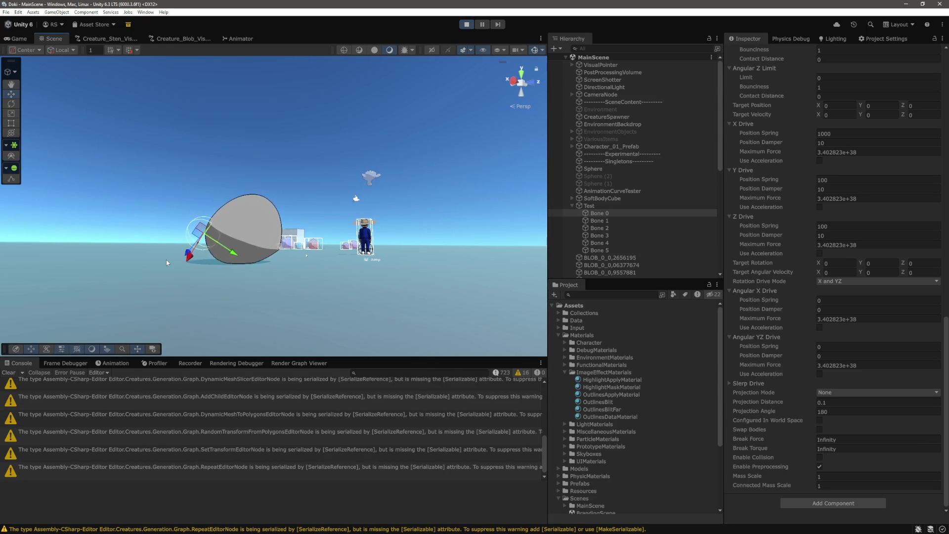
scroll(875, 279, "up", 10)
type("500")
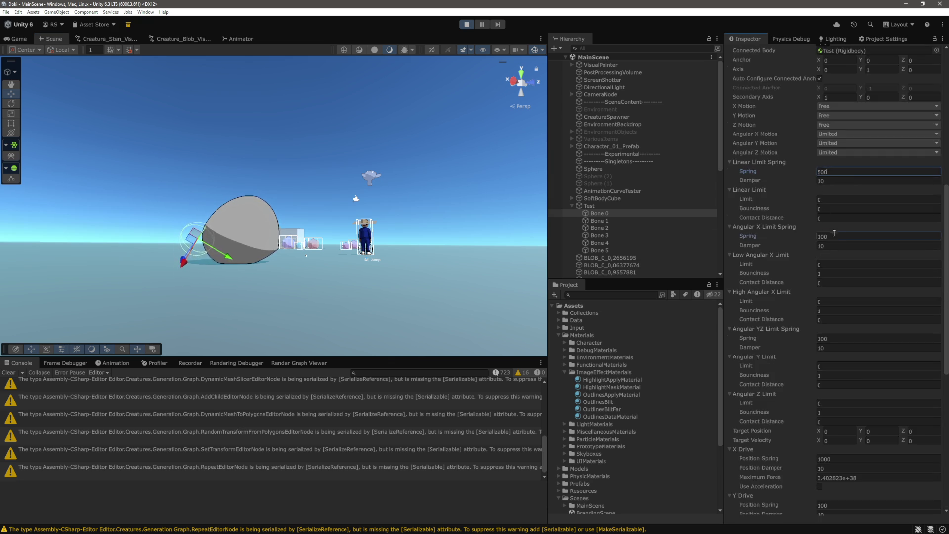
Step: Raise the angular X and YZ limit springs and Y/Z drive position springs to 500
left_click(833, 236)
type("500")
left_click(845, 338)
type("500")
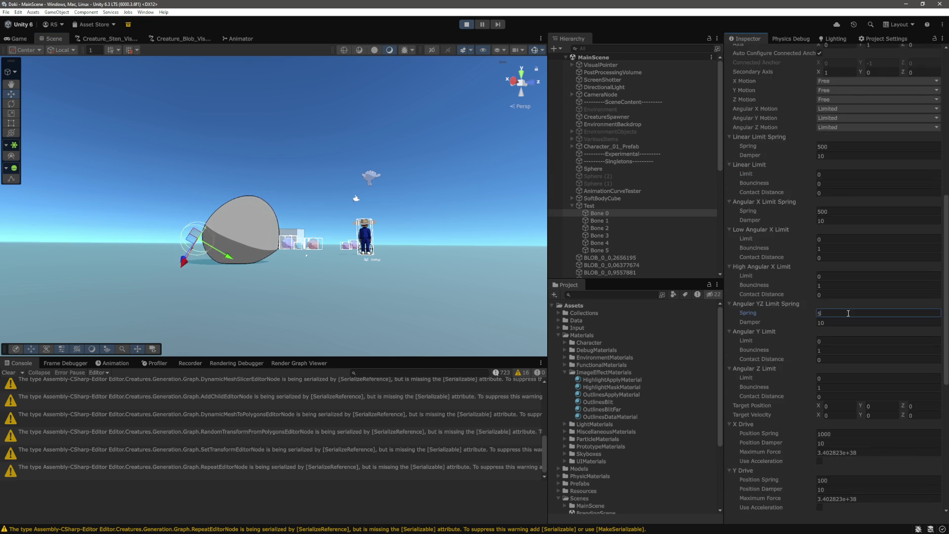
scroll(852, 295, "down", 5)
left_click(845, 355)
type("500")
scroll(845, 355, "down", 3)
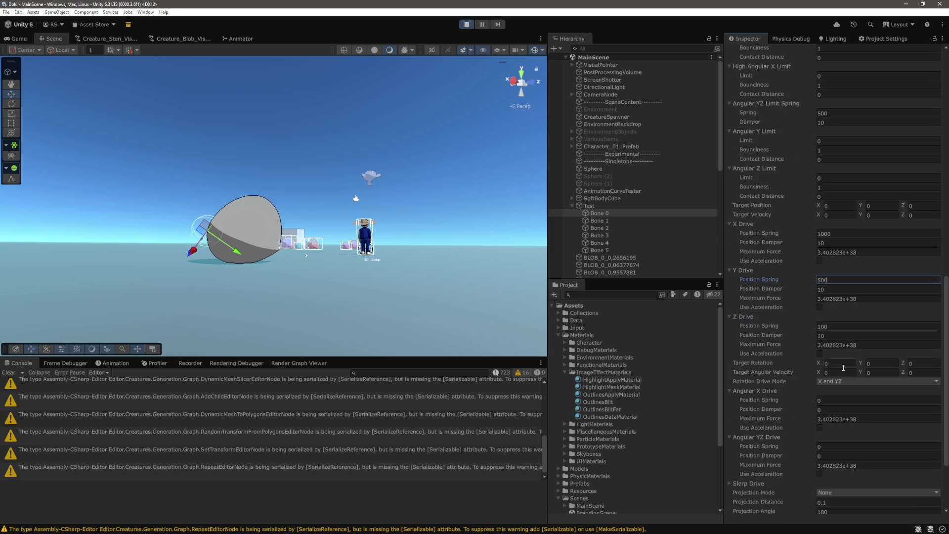
left_click(845, 325)
type("500")
scroll(844, 325, "down", 4)
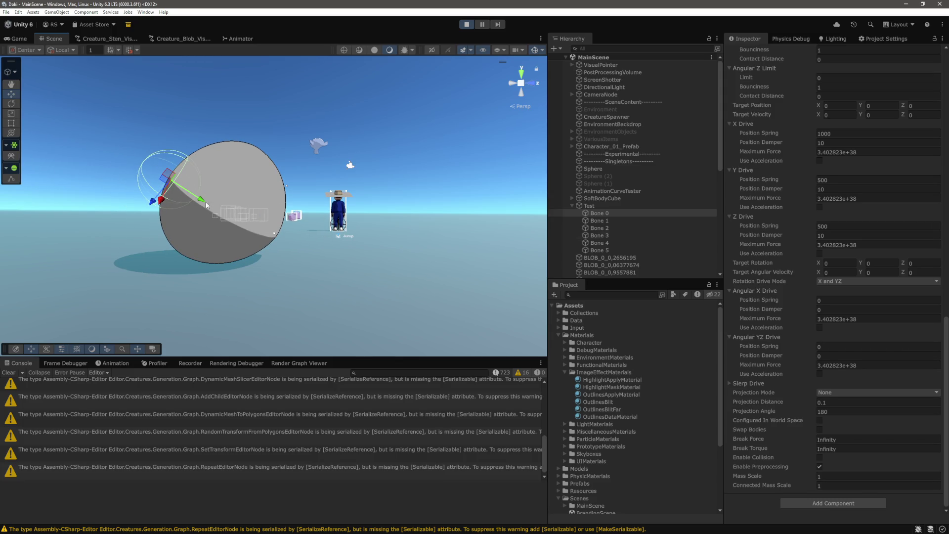
Step: Select Bone 5 and drag it sideways to dent the sphere
left_click(599, 235)
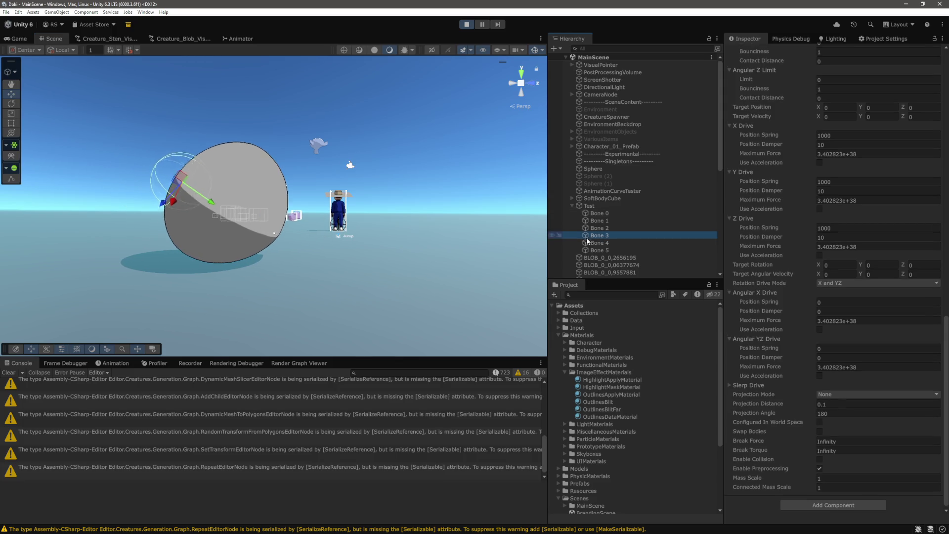
left_click(571, 250)
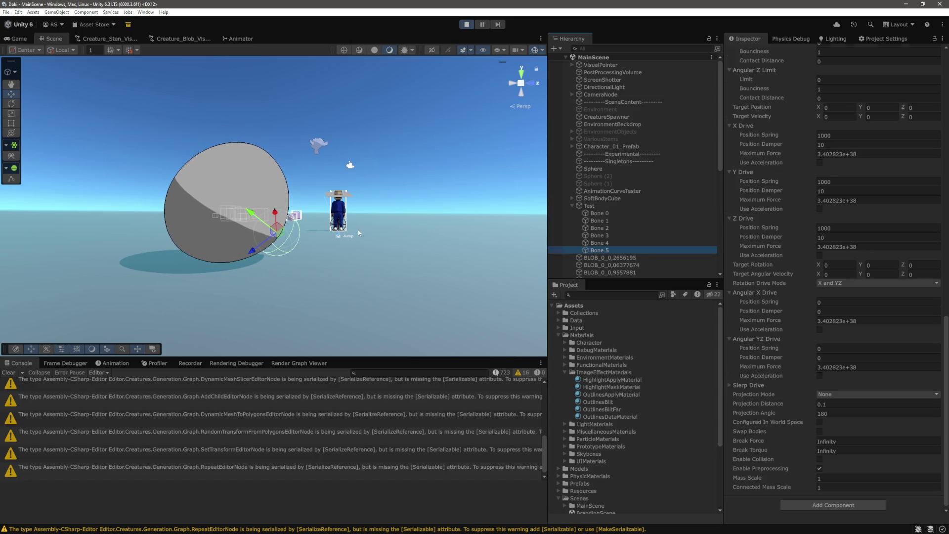
left_click_drag(307, 233, 389, 263)
left_click_drag(240, 236, 195, 228)
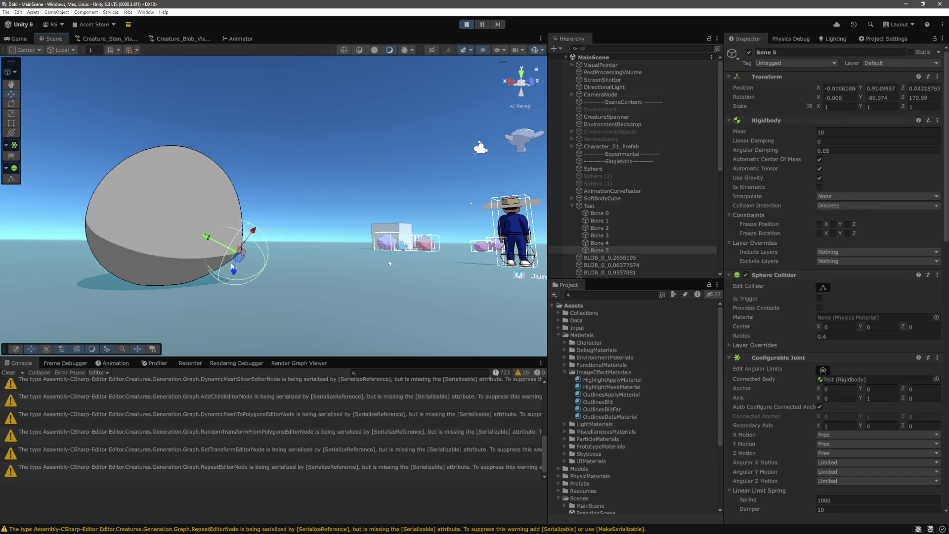
left_click(77, 210)
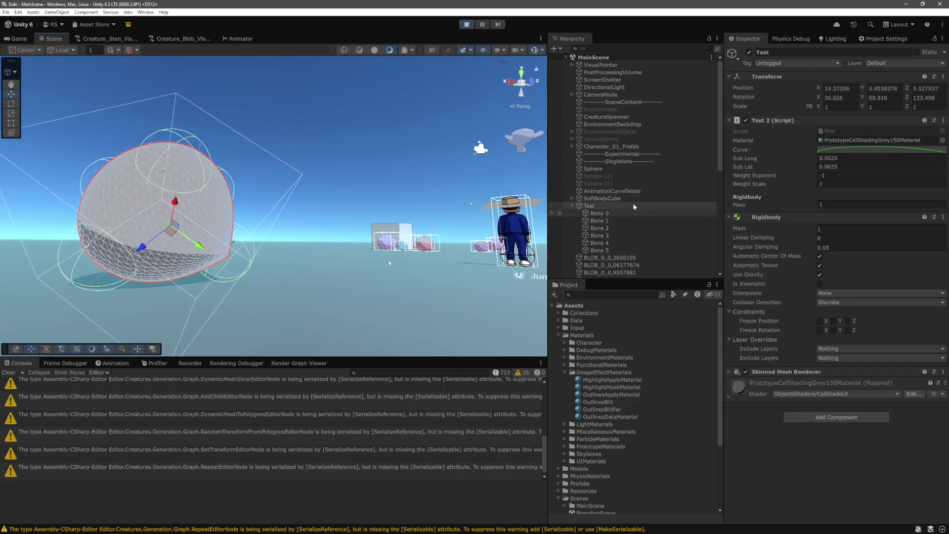
Step: Reselect Bone 5, push it downward, then recentre the view and select Test
left_click(601, 250)
mouse_move(193, 236)
left_mouse_down()
mouse_move(194, 257)
mouse_move(208, 227)
left_mouse_up()
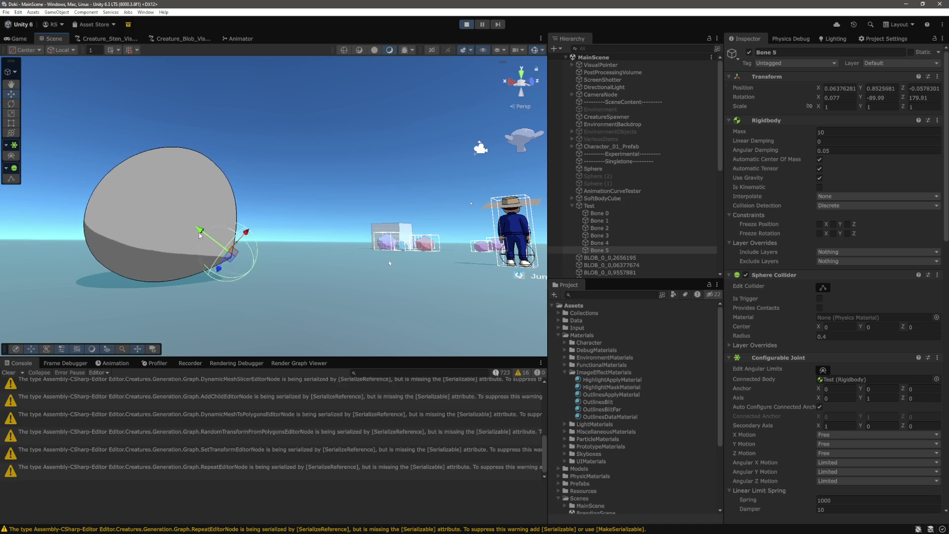
left_click_drag(59, 297, 239, 269)
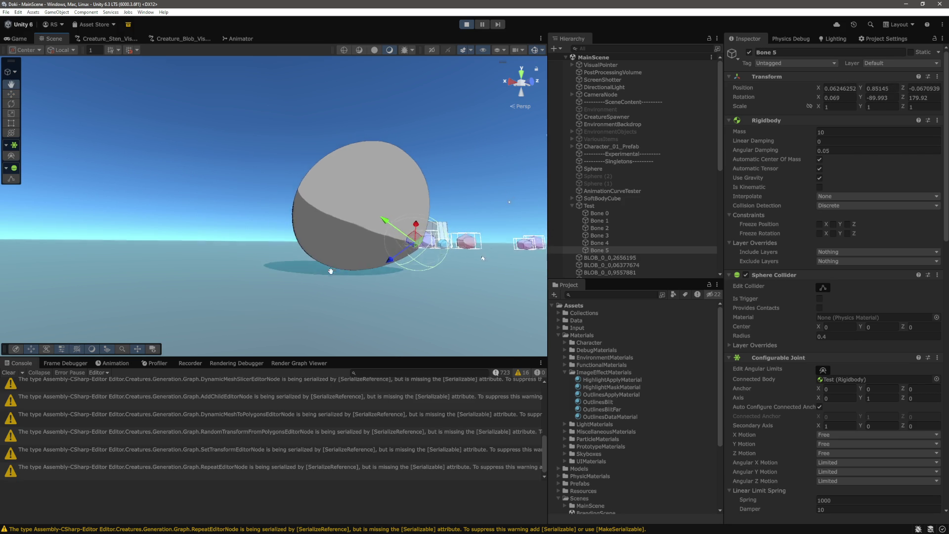
mouse_move(451, 255)
left_mouse_down()
mouse_move(305, 289)
mouse_move(117, 288)
mouse_move(241, 216)
left_mouse_up()
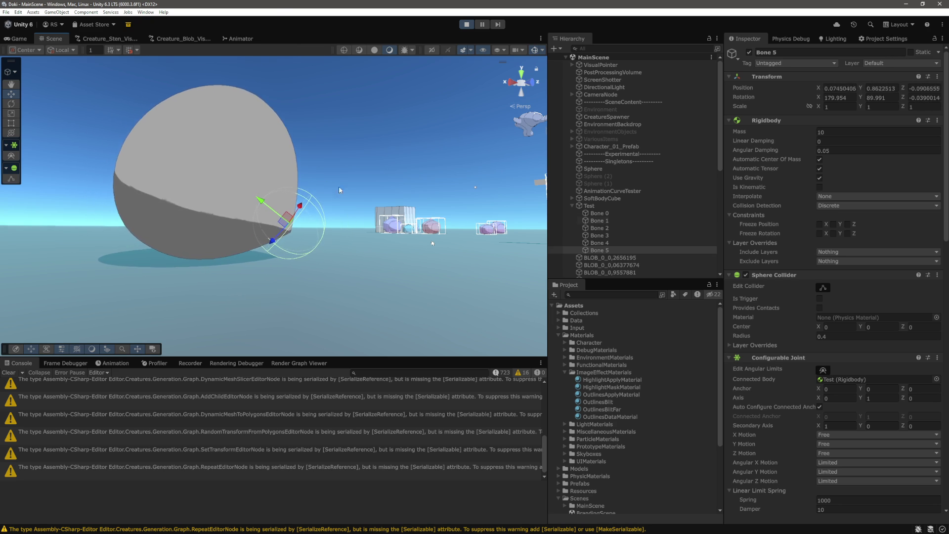
left_click(346, 211)
Step: In the Game view, run the character forward, right and left into the sphere
key("ctrl+2")
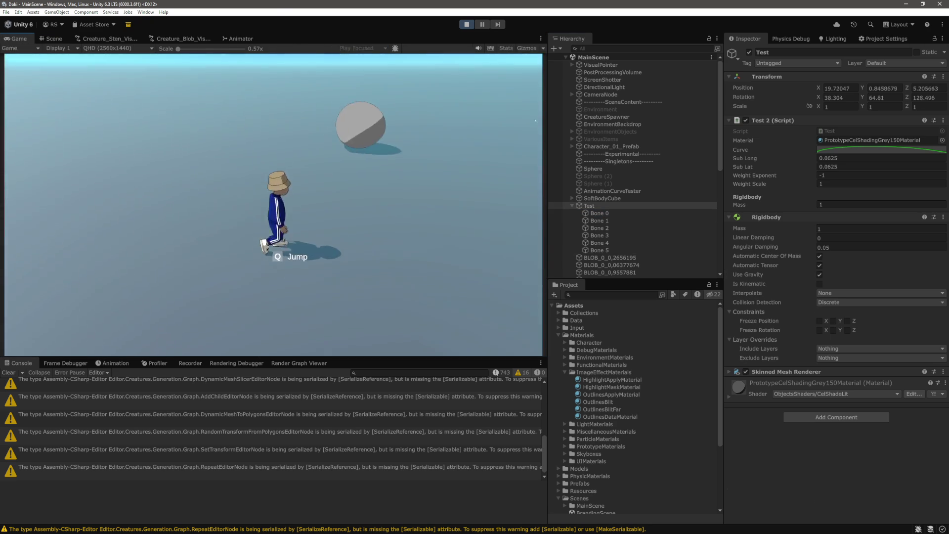
key("w")
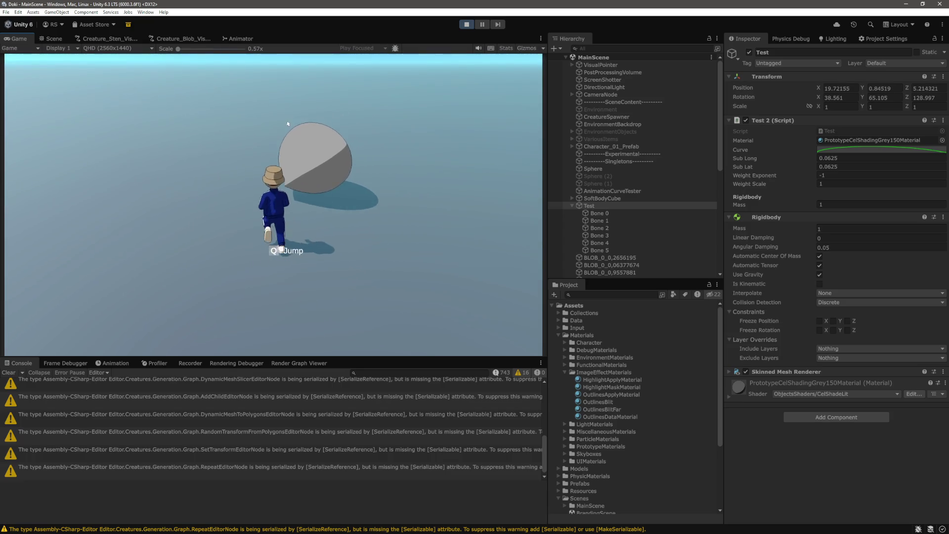
key("s")
key("d")
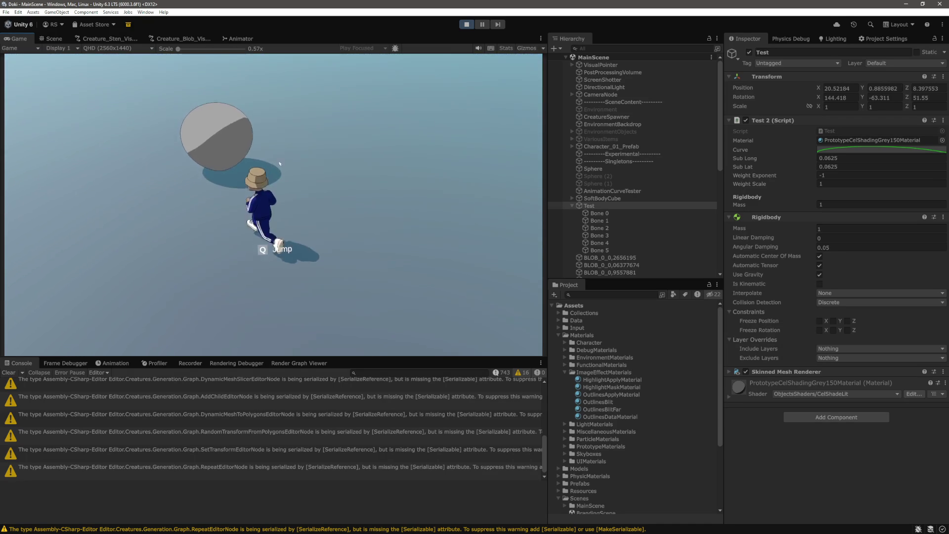
key("w")
key("a")
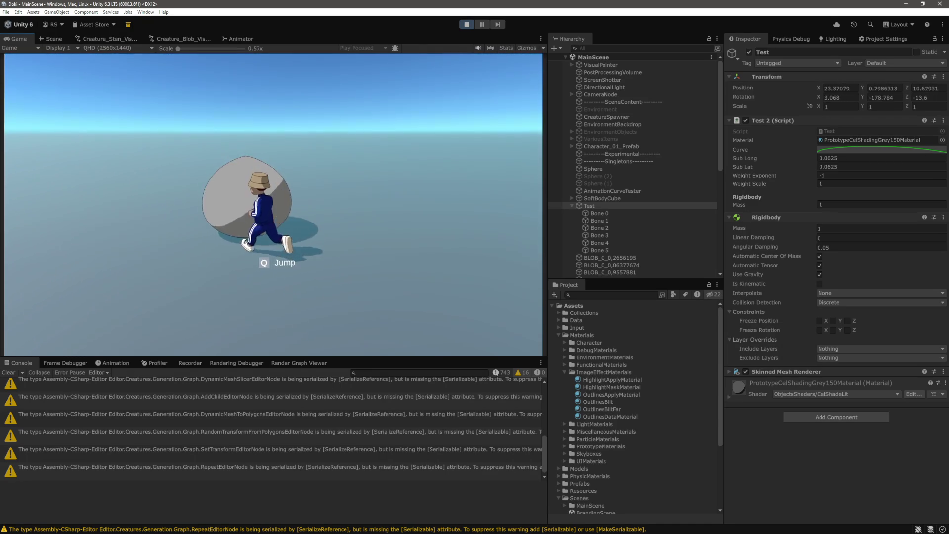
key("s")
Step: Steer the character behind and in front of the sphere, then stop Play mode
key("a")
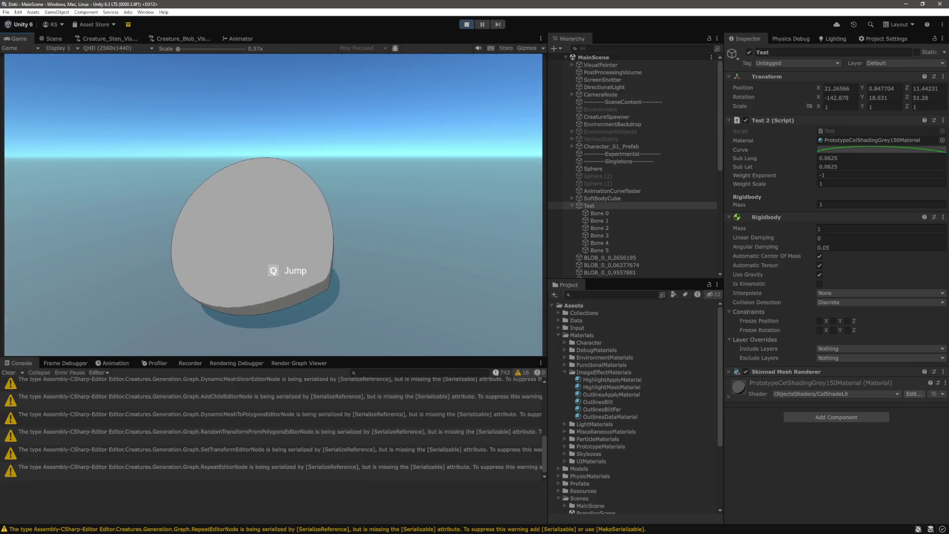
key("w")
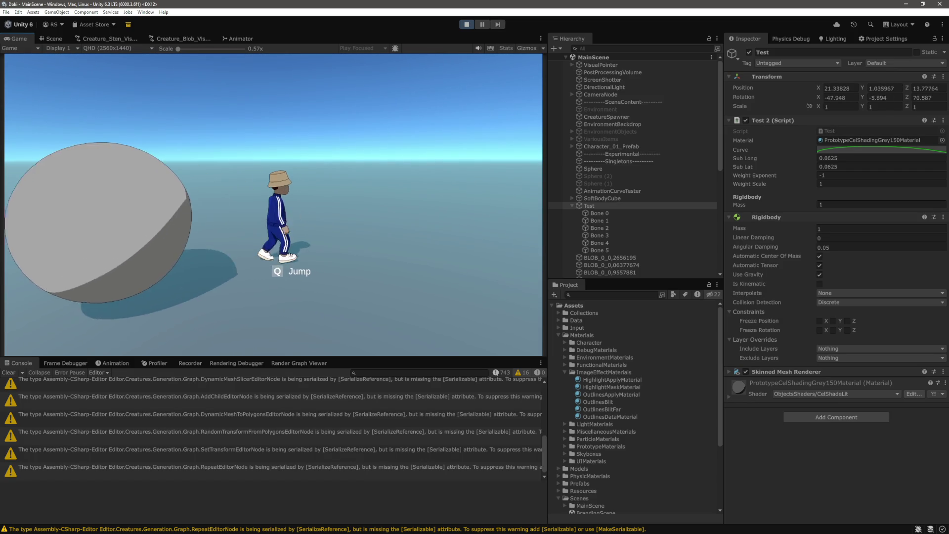
key("w")
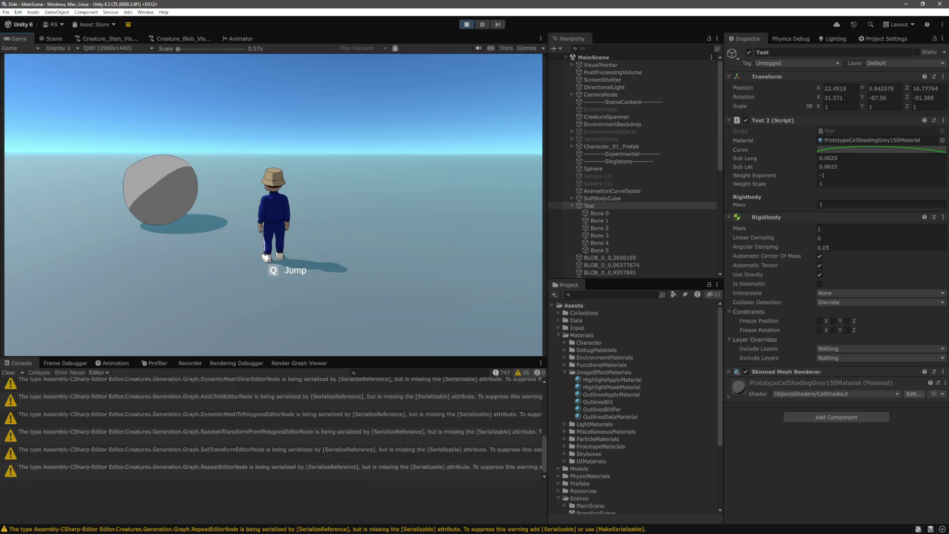
key("a")
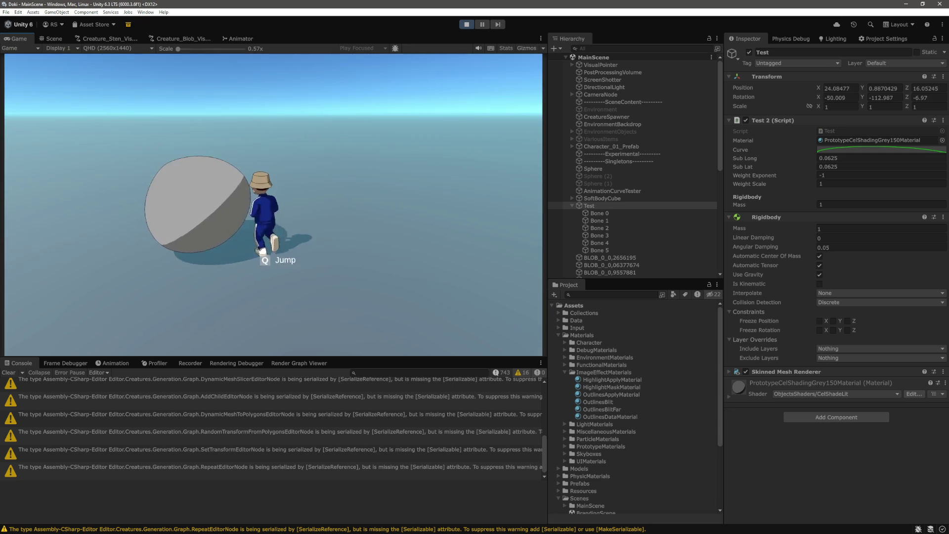
key("d")
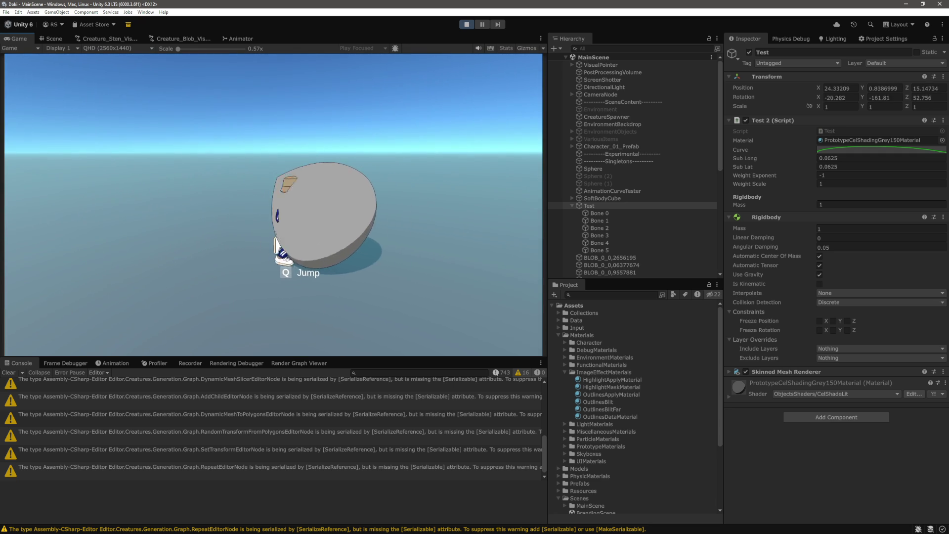
key("s")
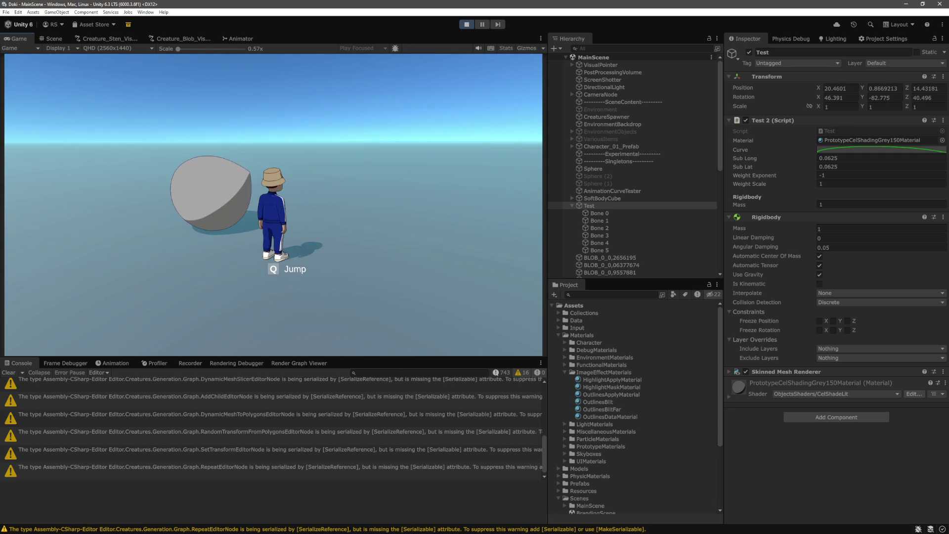
key("ctrl+p")
key("alt+Tab")
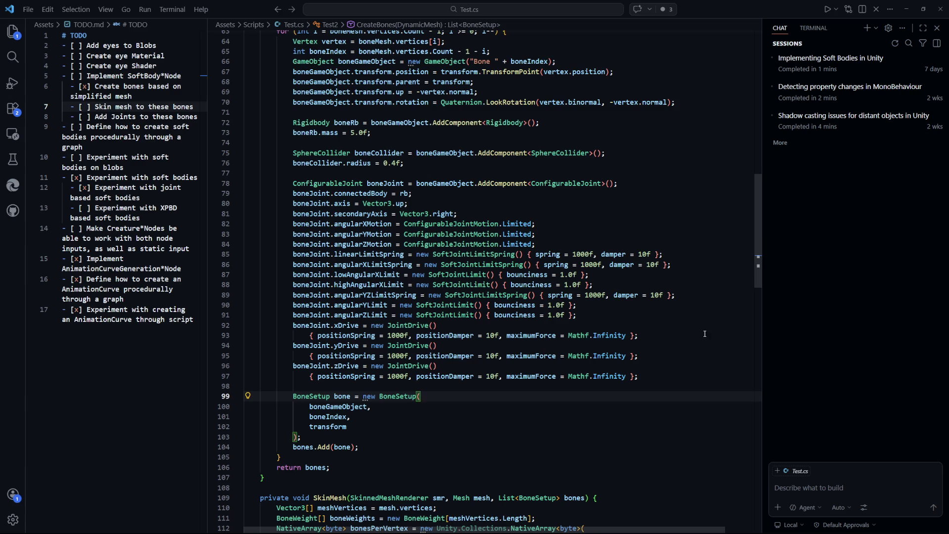
Step: Add a 'boneCollider.center =' line below the collider radius setting and save
key("ctrl+z")
key("ctrl+y")
scroll(475, 234, "up", 2)
left_click(464, 222)
scroll(463, 222, "up", 2)
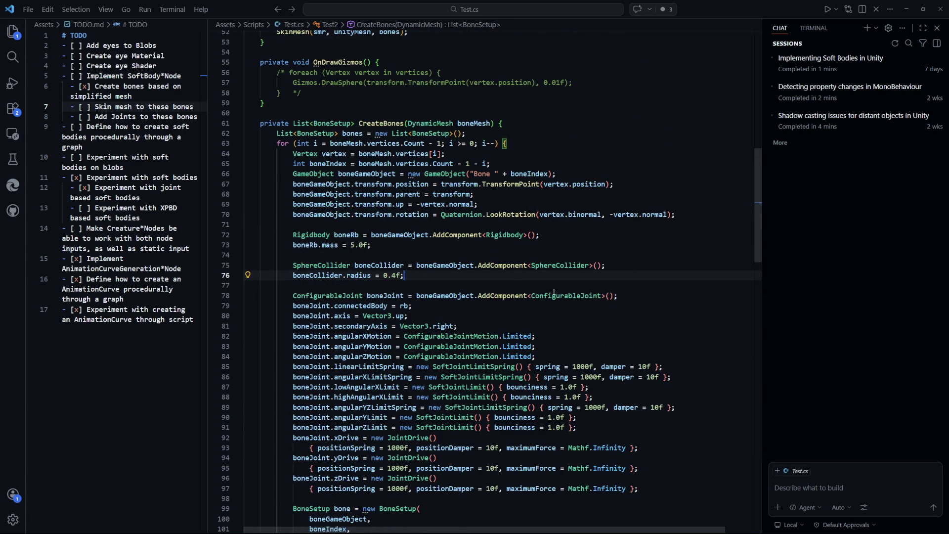
key("Return")
type("boneCollider.center = Vector3.zero;")
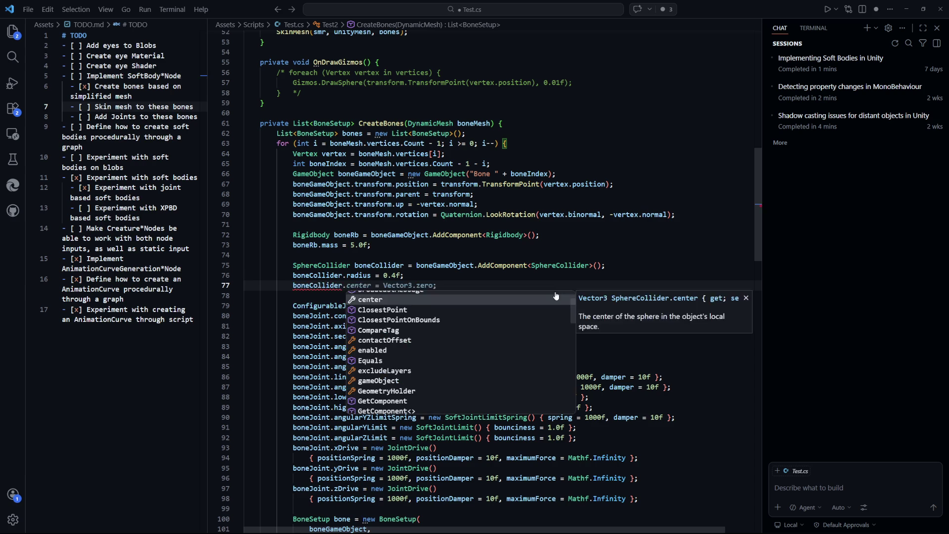
key("ctrl+s")
key("Escape")
Step: Complete the centre as boneCollider.radius * boneGameObject.transform.up and save
scroll(319, 231, "up", 1)
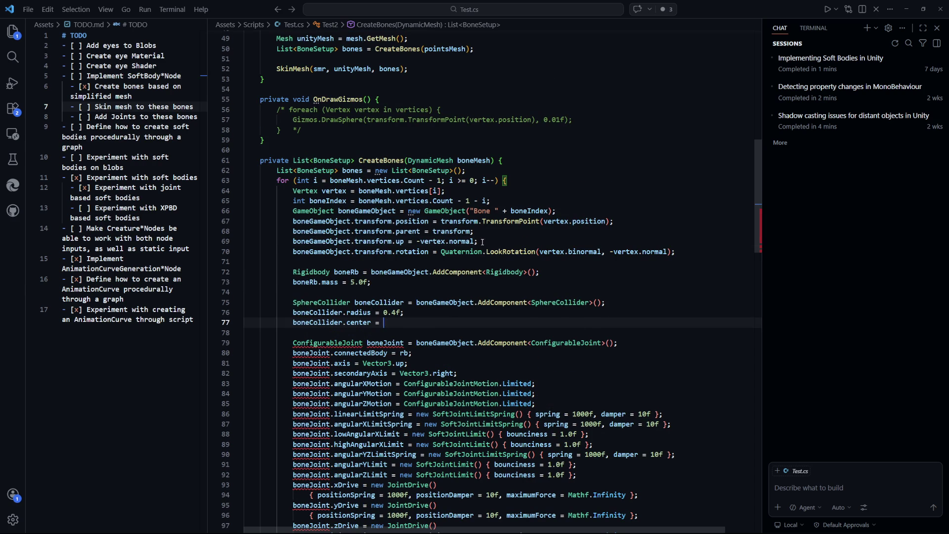
left_click_drag(482, 242, 320, 240)
left_click(445, 281)
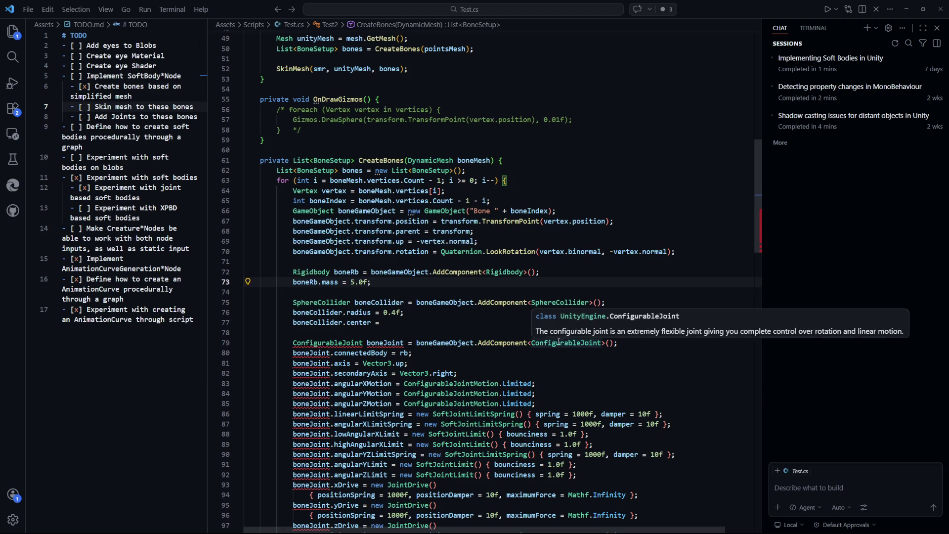
left_click(424, 322)
type("boneCol")
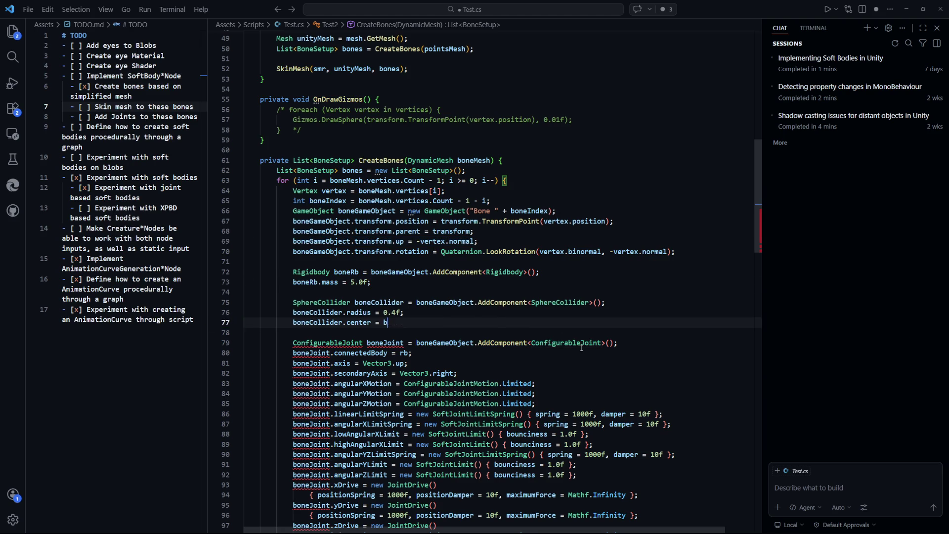
type("lider.radius *")
key("ctrl+s")
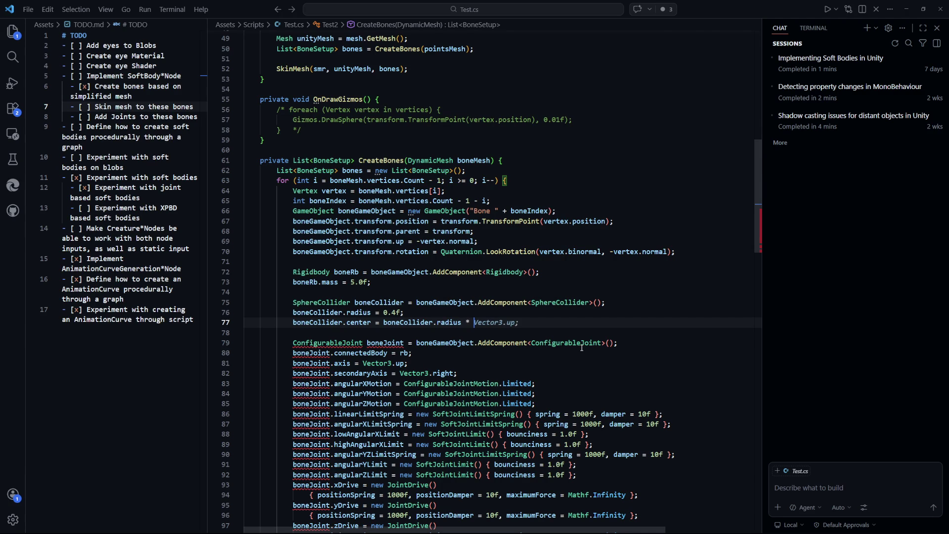
type("boneGameObject.")
key("Tab")
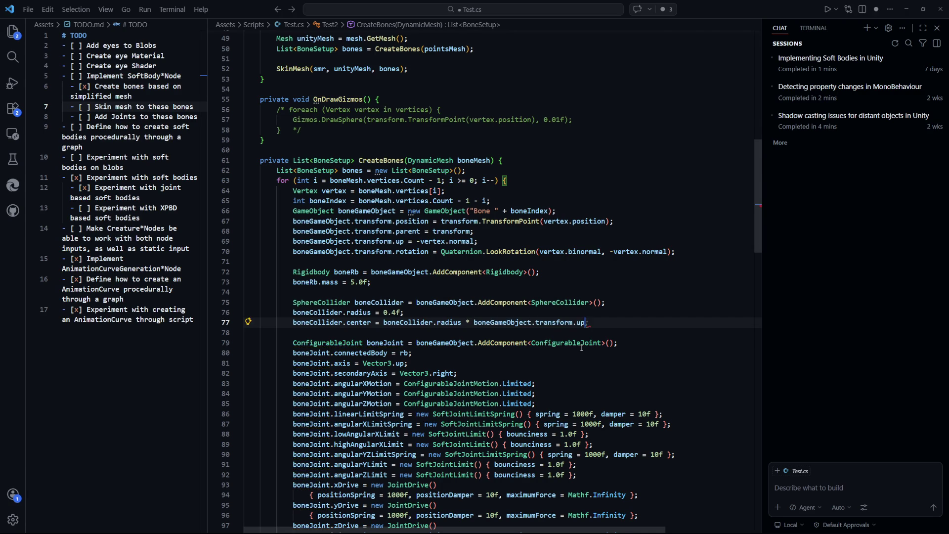
type(";")
key("ctrl+s")
Step: Replace the bone's up direction with Vector3.up, making the centre boneCollider.radius * Vector3.up
left_click(637, 328)
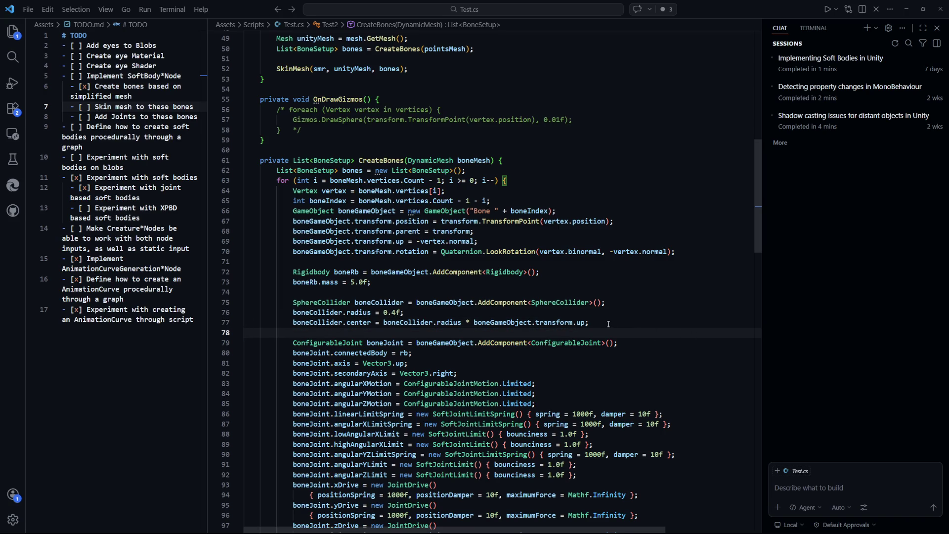
left_click(608, 323)
key("shift+Home")
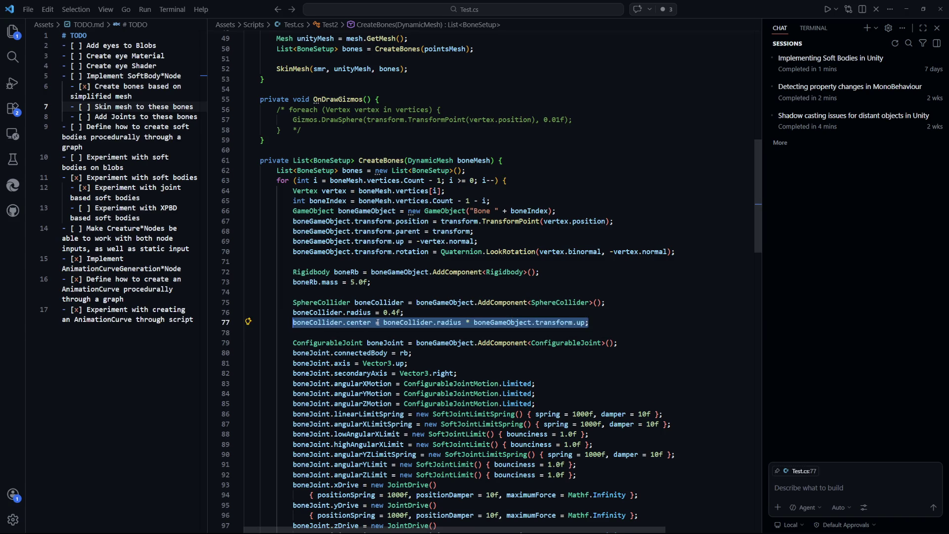
left_click(615, 324)
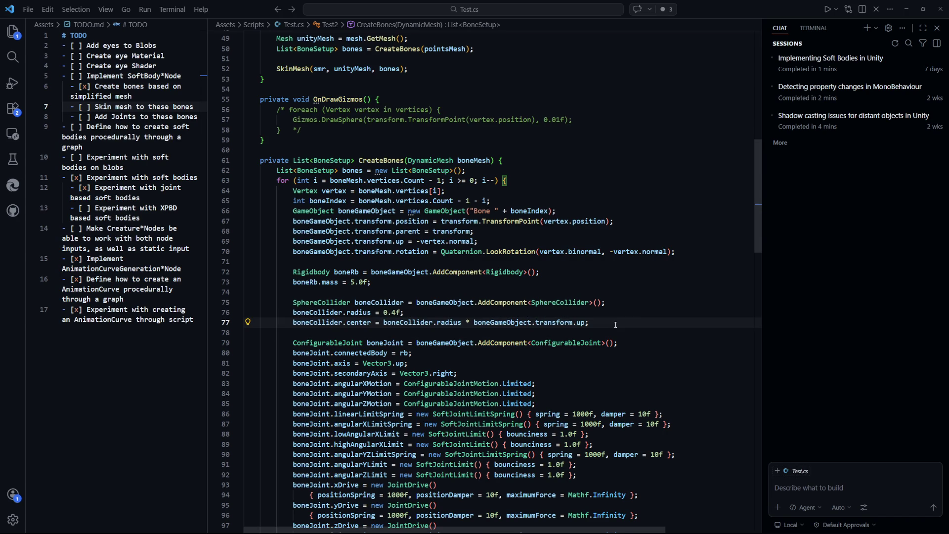
mouse_move(372, 343)
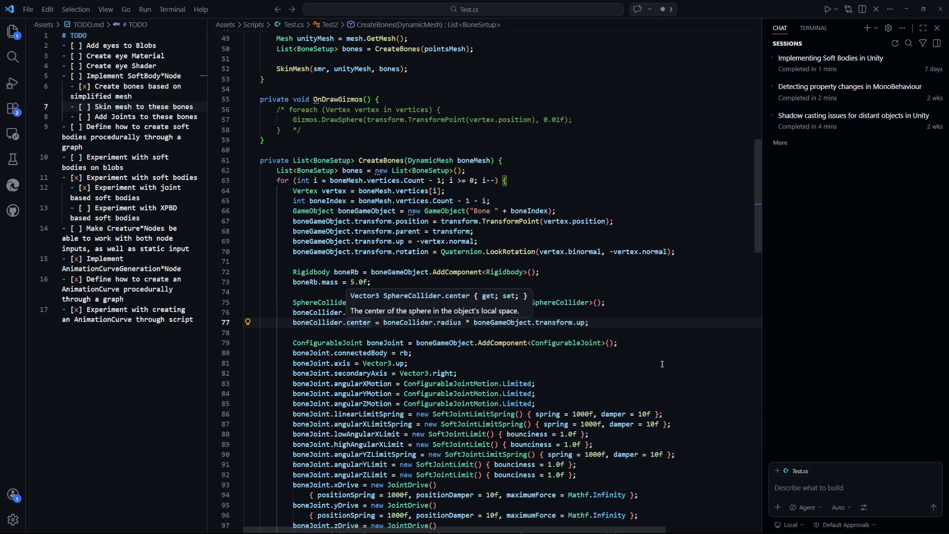
left_click_drag(589, 322, 473, 322)
mouse_move(564, 348)
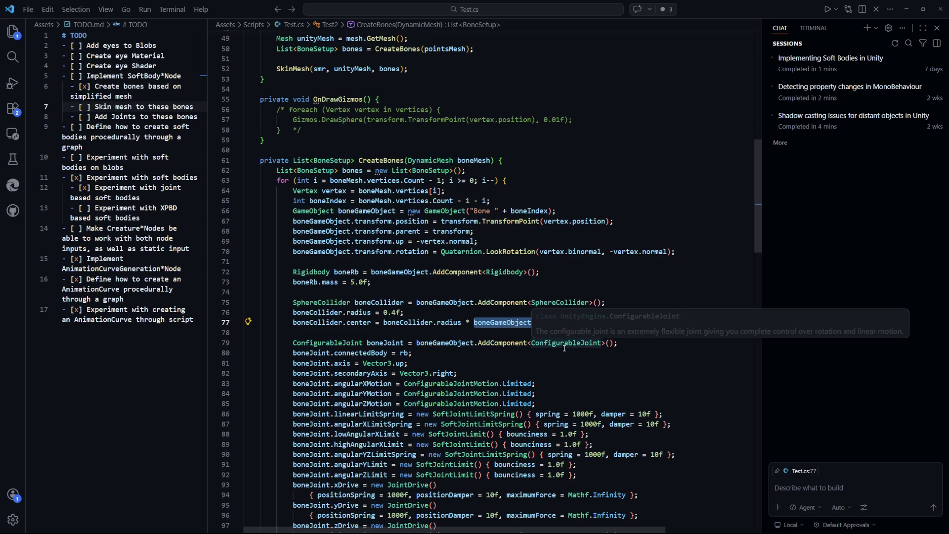
type("Vector3.up;")
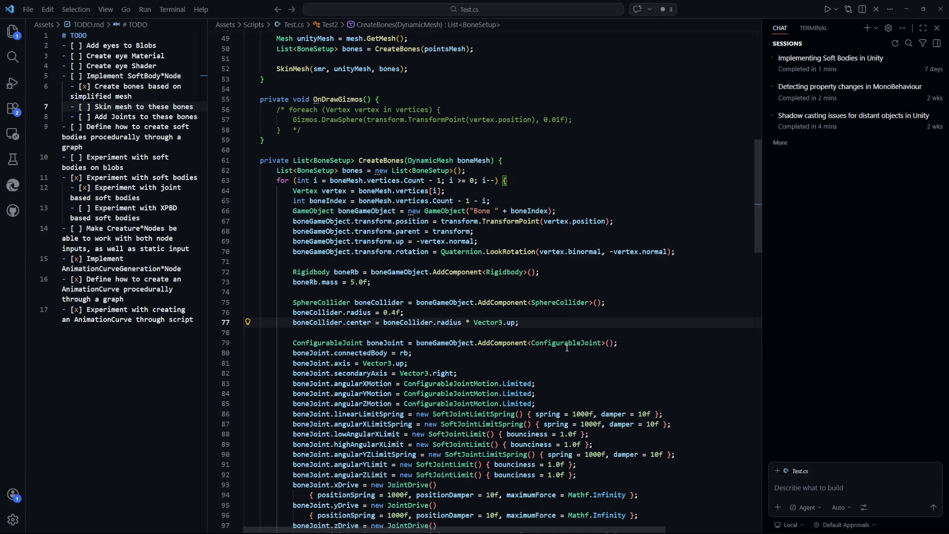
left_click(618, 312)
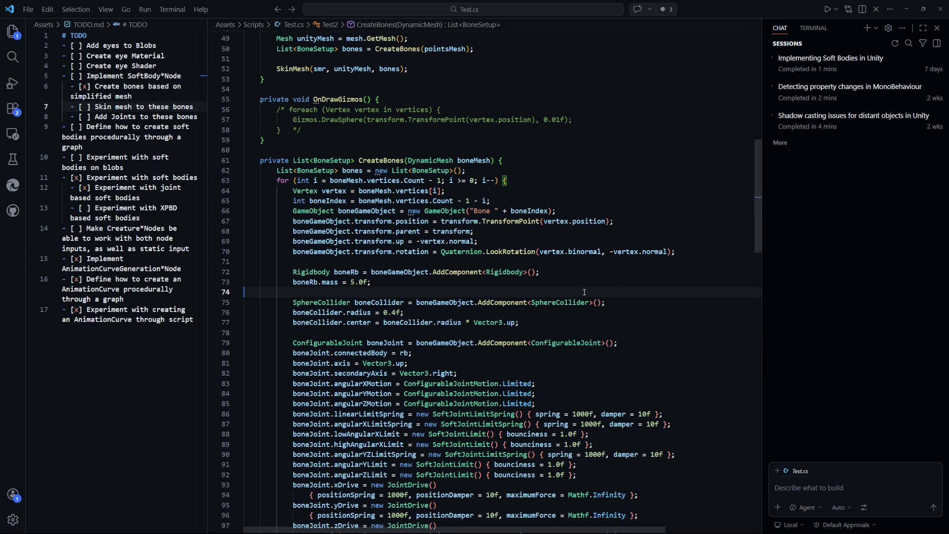
key("alt+Tab")
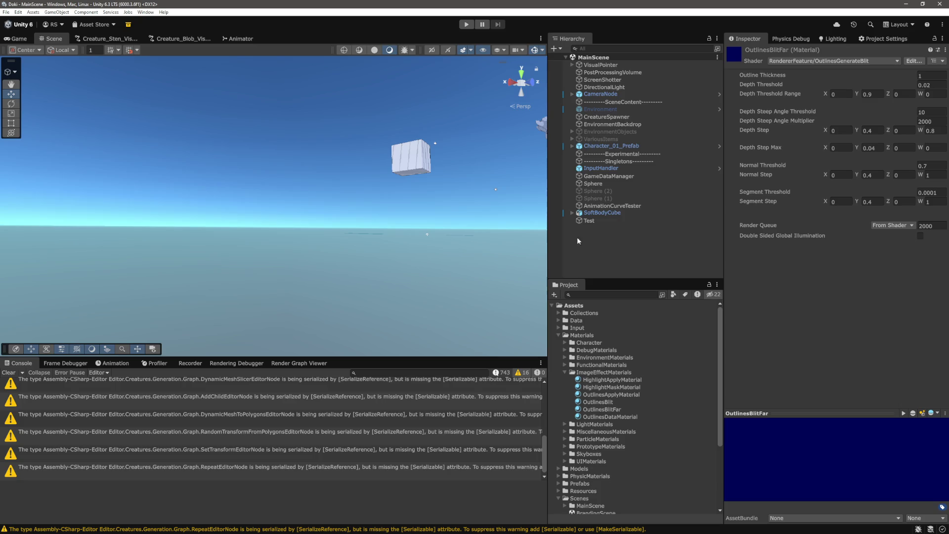
Step: Start Play mode and frame the Test sphere in the Scene view
left_click(467, 25)
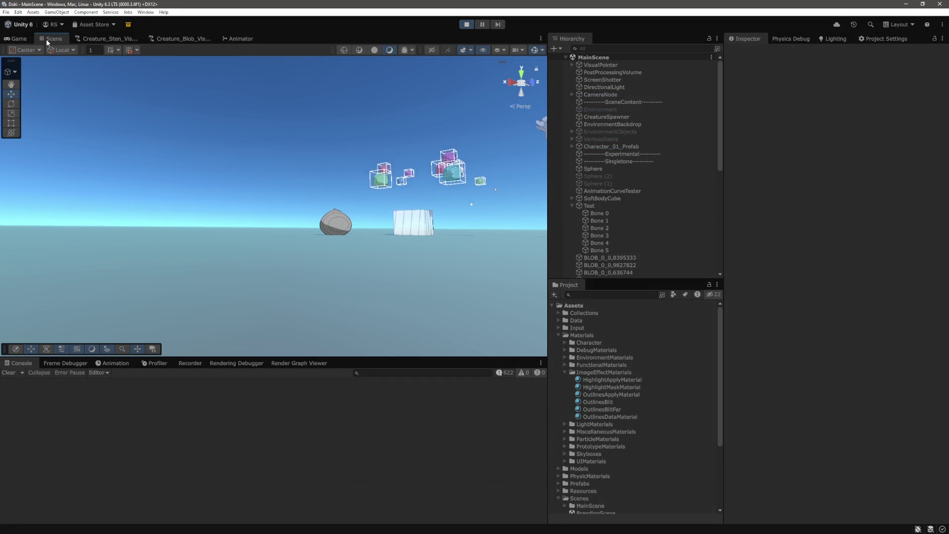
left_click_drag(311, 200, 148, 188)
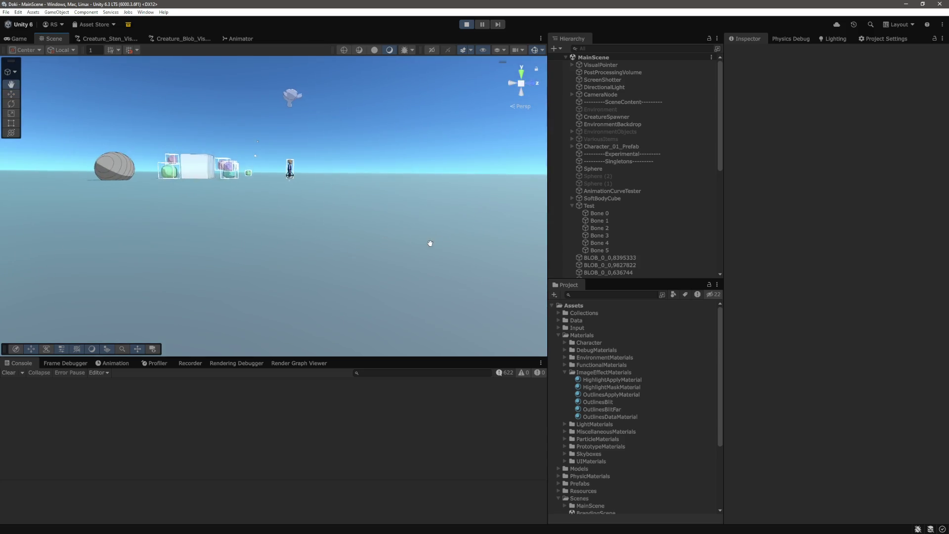
left_click(130, 174)
key("f")
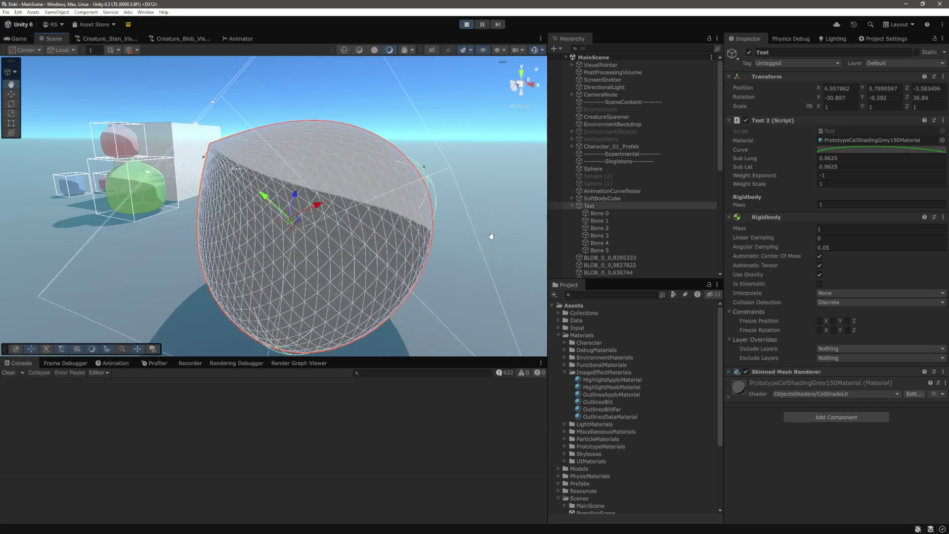
mouse_move(346, 239)
left_mouse_down()
mouse_move(384, 141)
mouse_move(405, 157)
mouse_move(381, 184)
mouse_move(354, 166)
mouse_move(242, 141)
mouse_move(273, 148)
mouse_move(239, 154)
mouse_move(322, 188)
mouse_move(430, 215)
mouse_move(398, 201)
left_mouse_up()
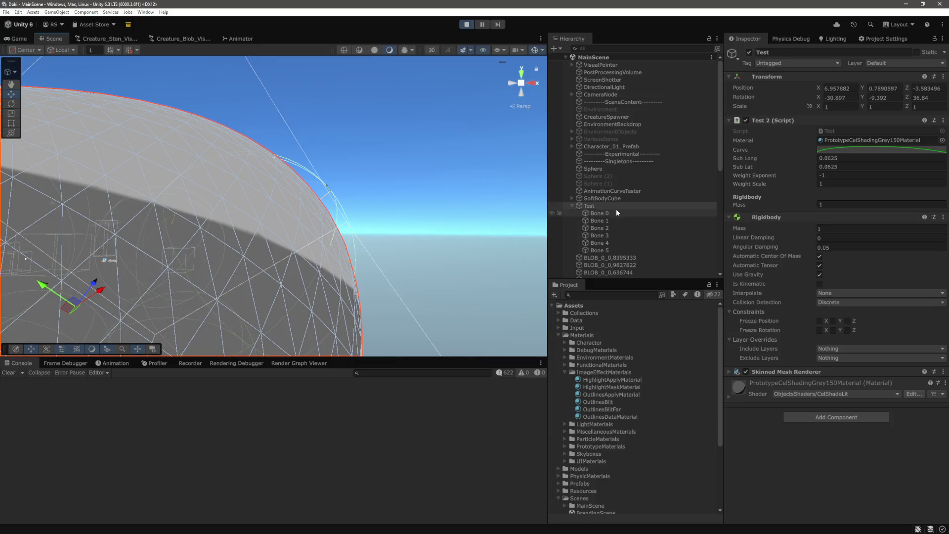
Step: Inspect Bone 1 to Bone 4's Sphere Colliders, confirming centre Y 0.4 and radius 0.4
left_click(610, 220)
left_click(603, 228)
left_click(605, 235)
left_click(607, 244)
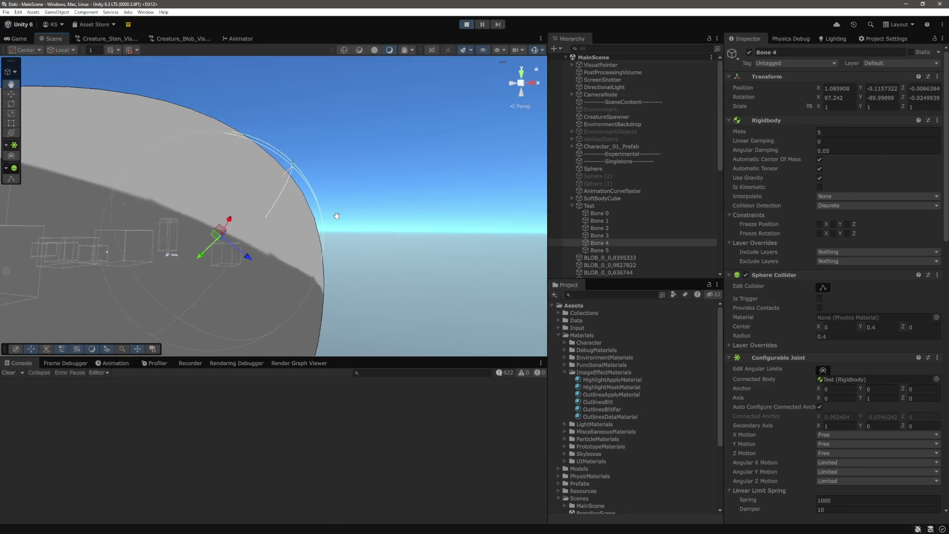
key("f")
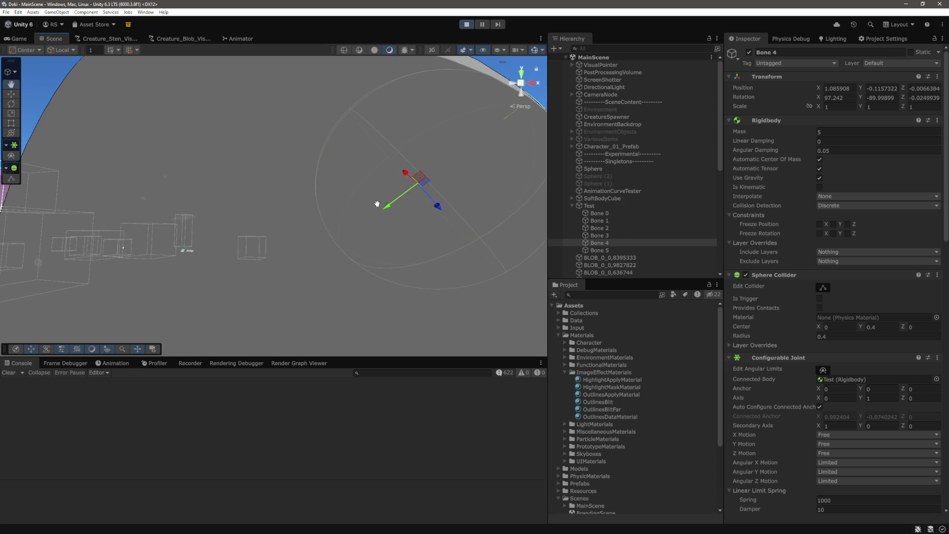
left_click(609, 236)
left_click(608, 243)
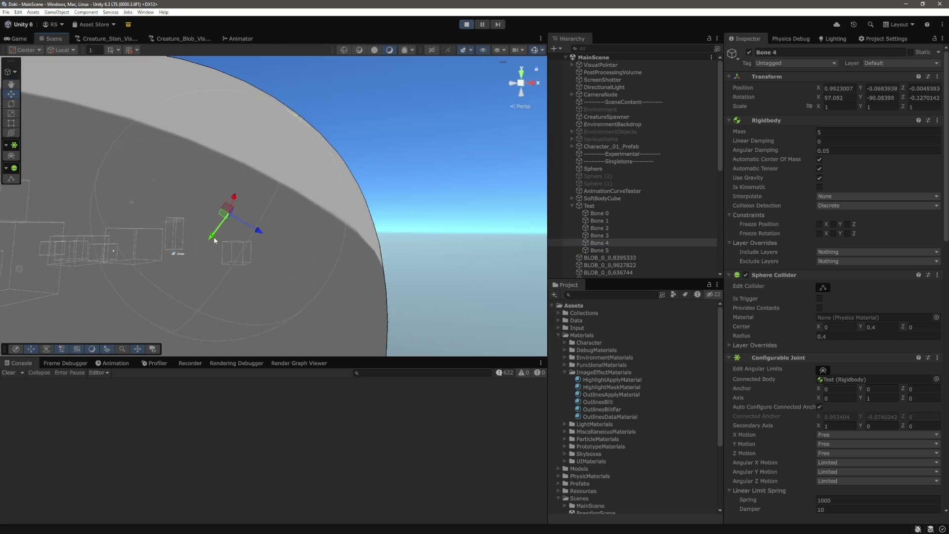
key("q")
scroll(434, 219, "down", 5)
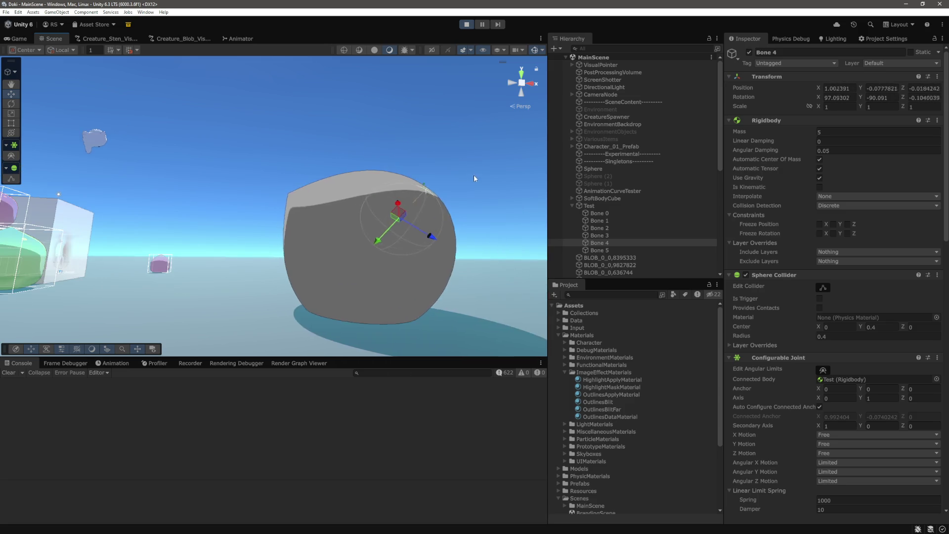
left_click(598, 206)
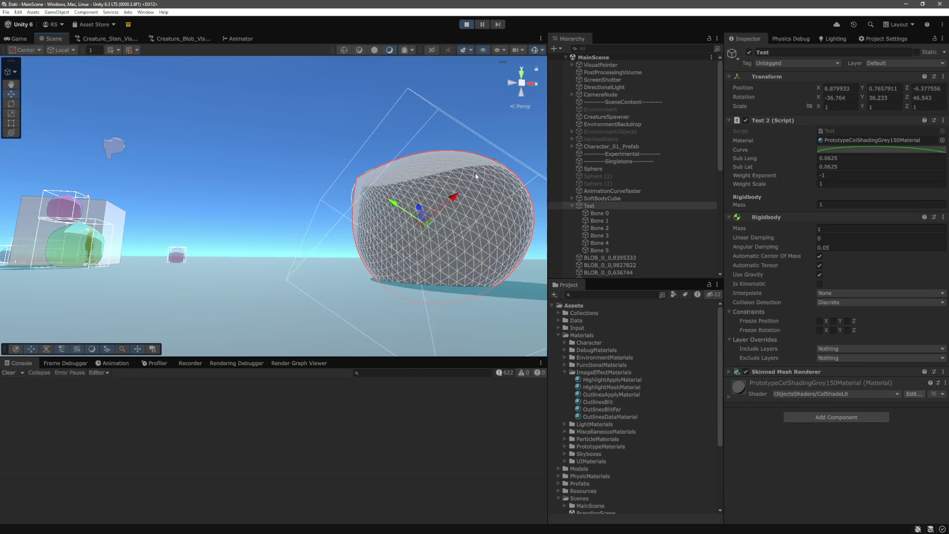
Step: Select Bone 0 through Bone 5 together and frame them in the Scene view
key("f")
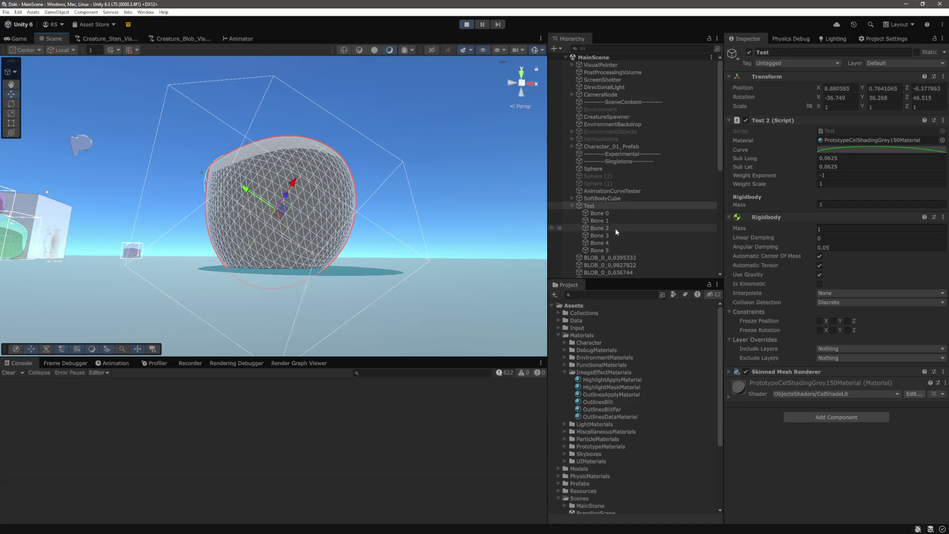
left_click(613, 221)
left_click(615, 214)
left_click(607, 251, "shift")
scroll(310, 239, "up", 8)
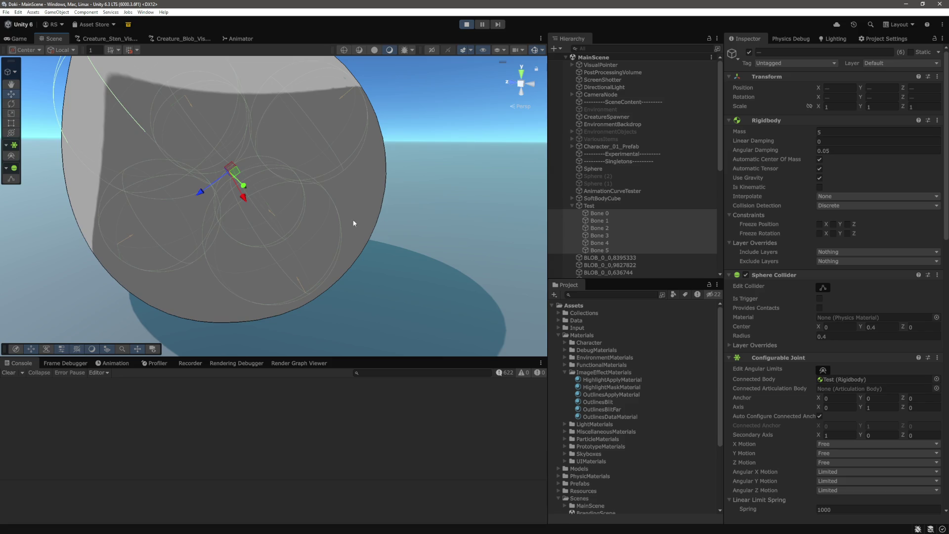
scroll(361, 222, "up", 5)
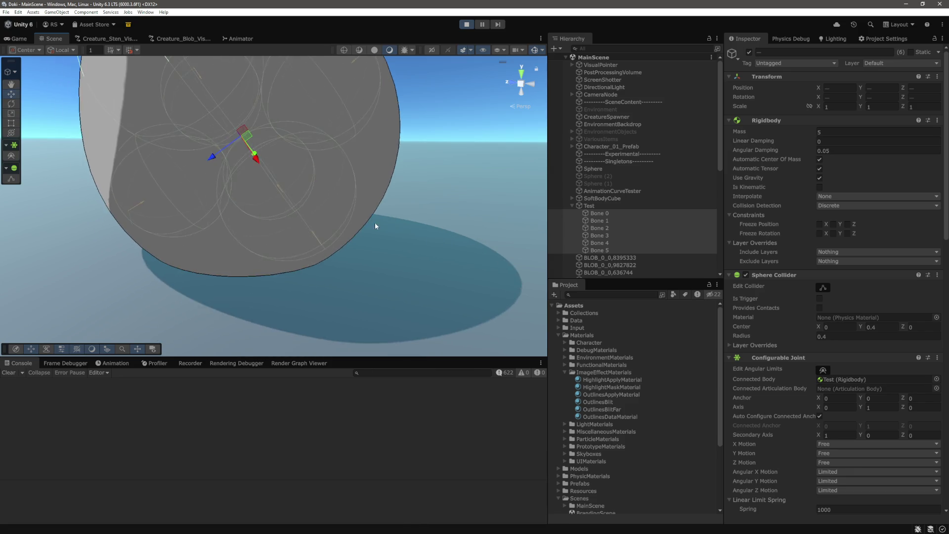
key("f")
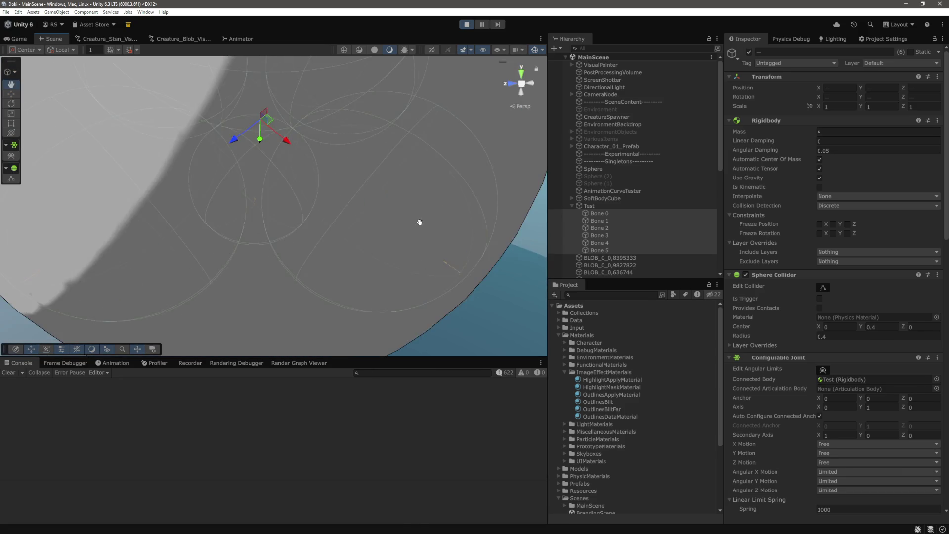
scroll(477, 235, "down", 5)
scroll(834, 358, "down", 5)
scroll(769, 212, "down", 20)
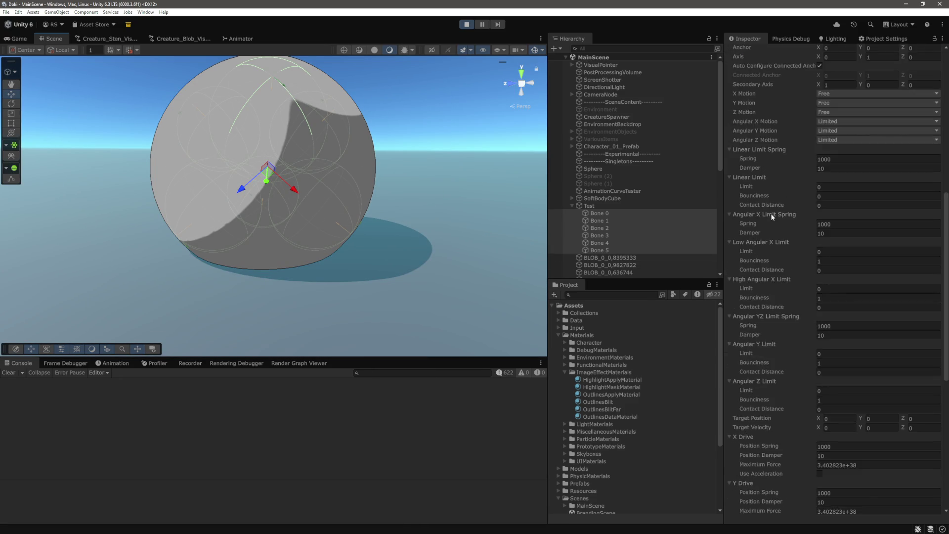
scroll(799, 329, "up", 20)
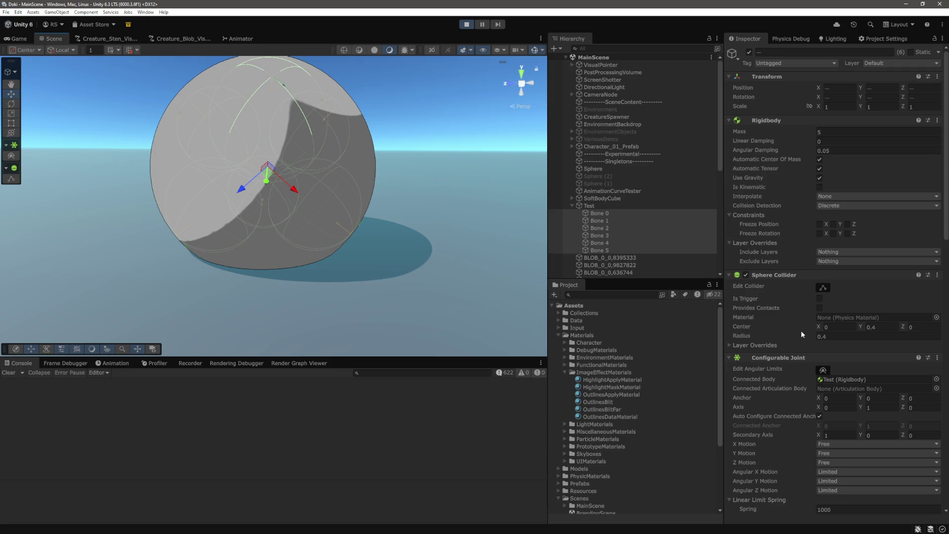
left_click_drag(318, 205, 505, 242)
Step: Set the six bones' Sphere Collider radius to 0.3, then reselect Test
left_click(860, 336)
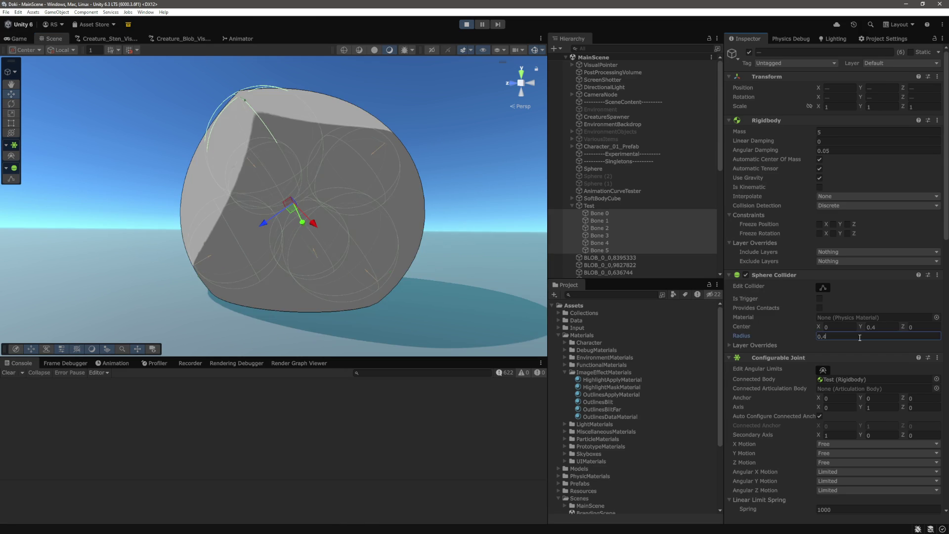
type("0.3")
left_click_drag(418, 188, 425, 191)
scroll(425, 191, "down", 5)
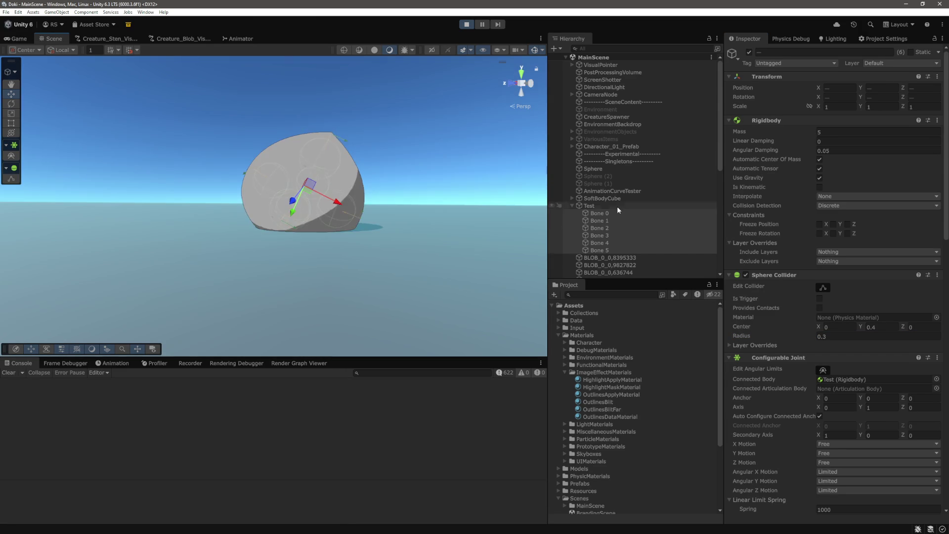
left_click(590, 206)
scroll(321, 230, "up", 3)
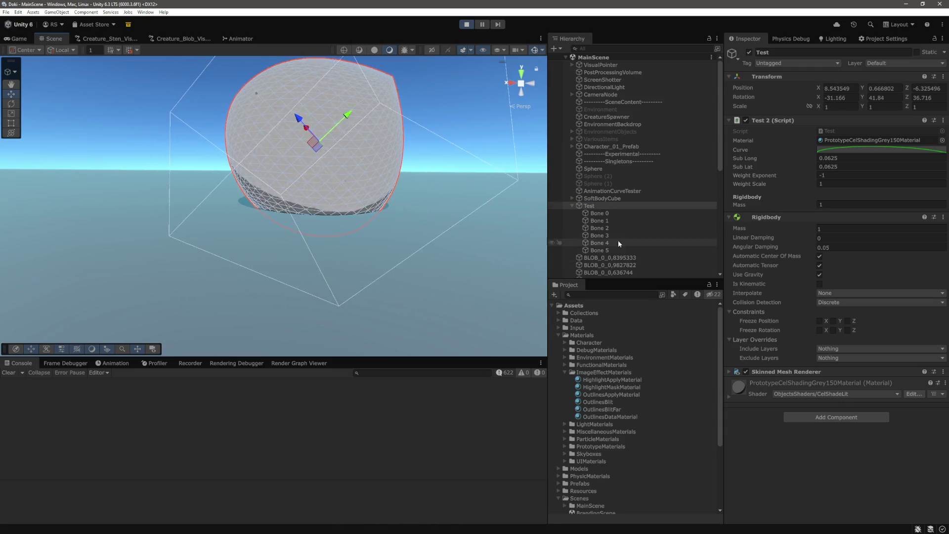
Step: Frame all six bones, view the sphere from above and inspect Bone 2
left_click(606, 214)
left_click(599, 250, "shift")
key("f")
mouse_move(358, 210)
left_mouse_down()
mouse_move(356, 197)
mouse_move(392, 237)
mouse_move(477, 295)
mouse_move(304, 243)
mouse_move(432, 216)
mouse_move(422, 197)
mouse_move(250, 146)
mouse_move(342, 188)
left_mouse_up()
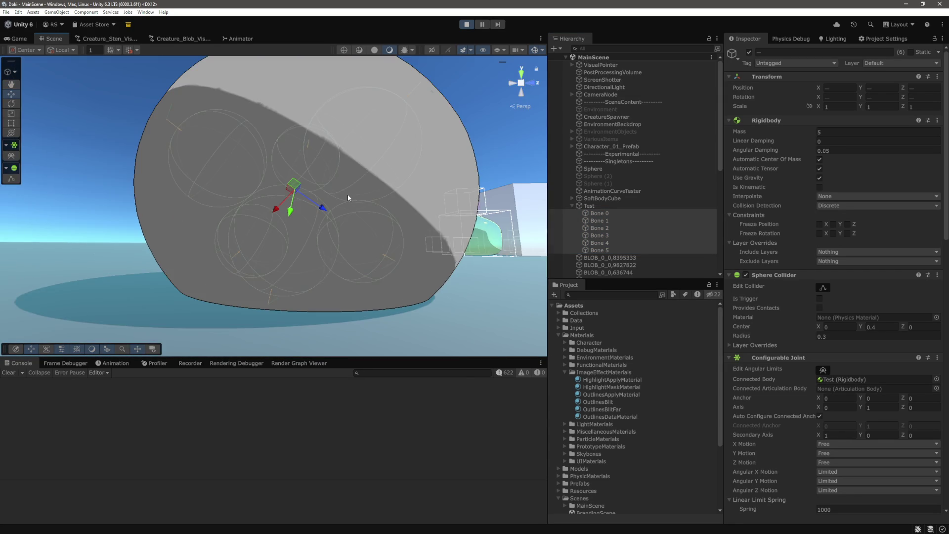
left_click(599, 228)
mouse_move(494, 277)
left_mouse_down()
mouse_move(395, 237)
mouse_move(223, 228)
mouse_move(333, 257)
mouse_move(533, 247)
left_mouse_up()
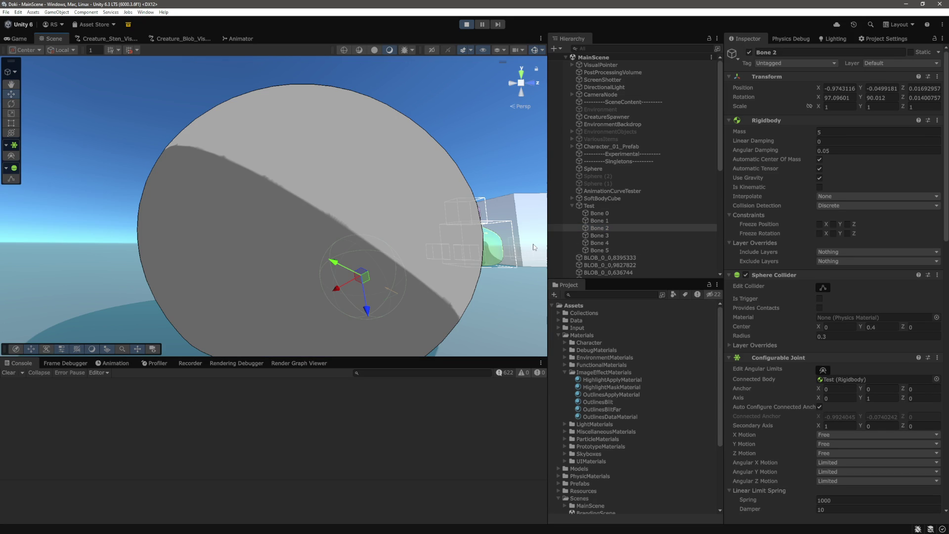
Step: Select Bone 5 and drag its Sphere Collider Center Y from 0.4 to 0.56
left_click(600, 250)
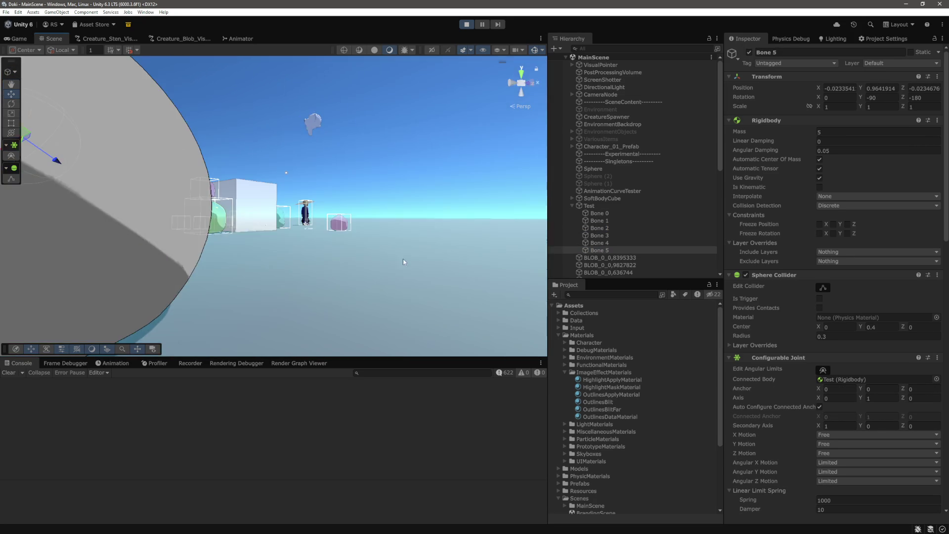
mouse_move(446, 267)
left_mouse_down()
mouse_move(483, 283)
mouse_move(476, 286)
left_mouse_up()
double_click(604, 250)
left_click(604, 249)
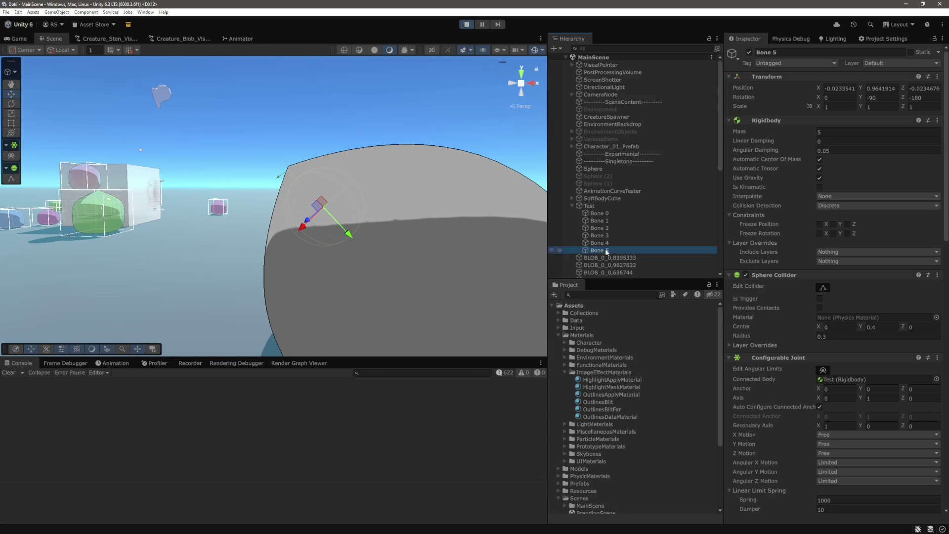
left_click(353, 238)
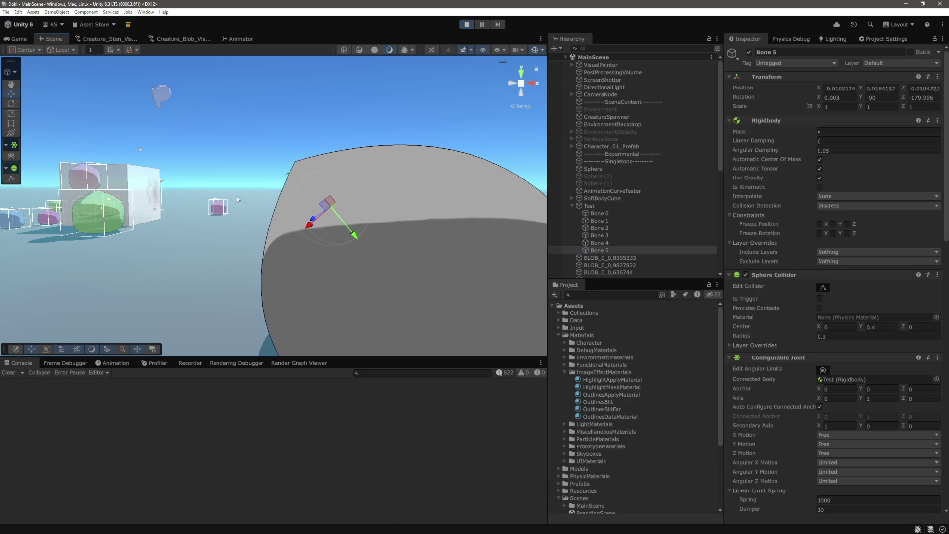
left_click_drag(327, 239, 268, 189)
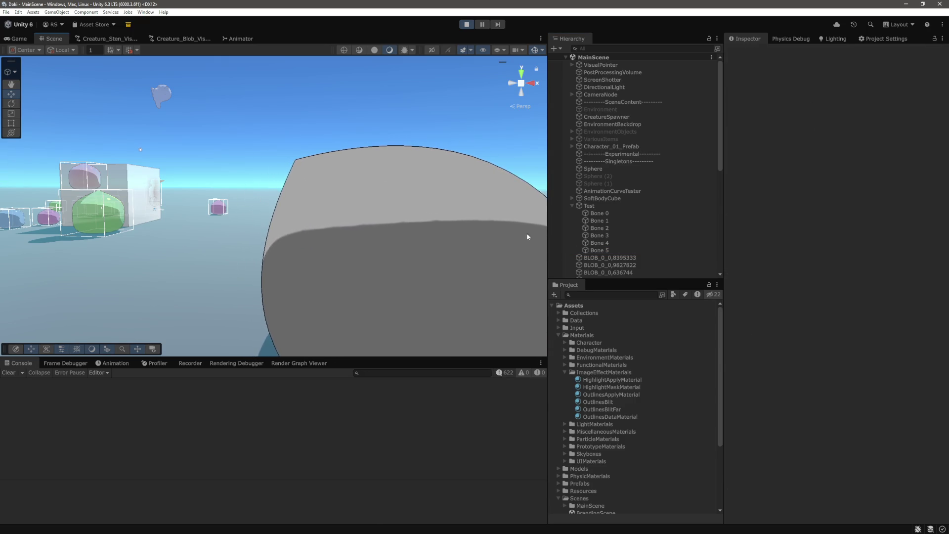
left_click(643, 250)
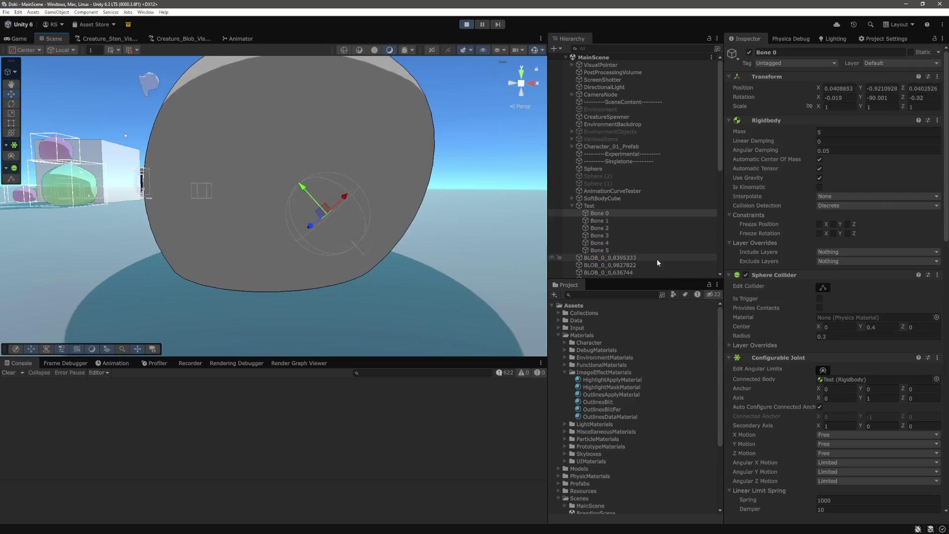
mouse_move(337, 252)
left_mouse_down()
mouse_move(415, 274)
mouse_move(341, 220)
left_mouse_up()
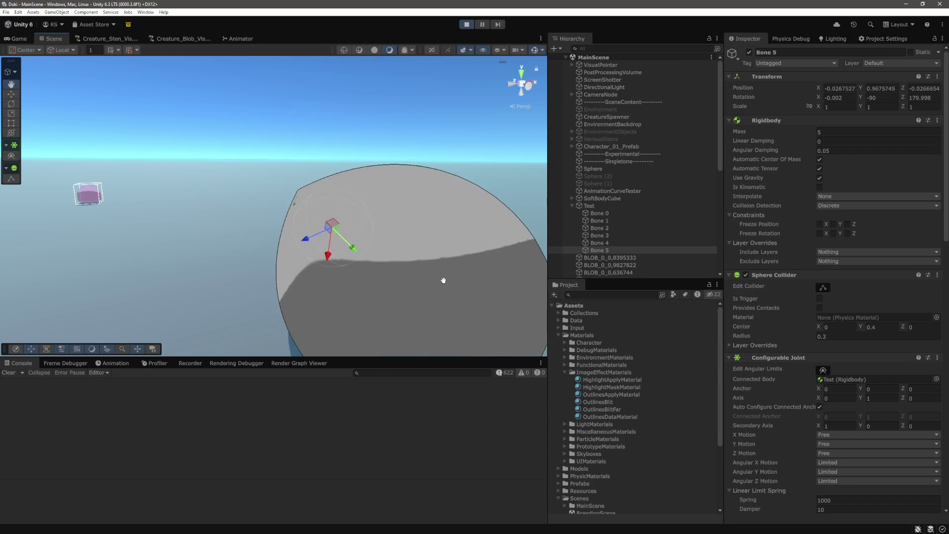
scroll(860, 296, "down", 5)
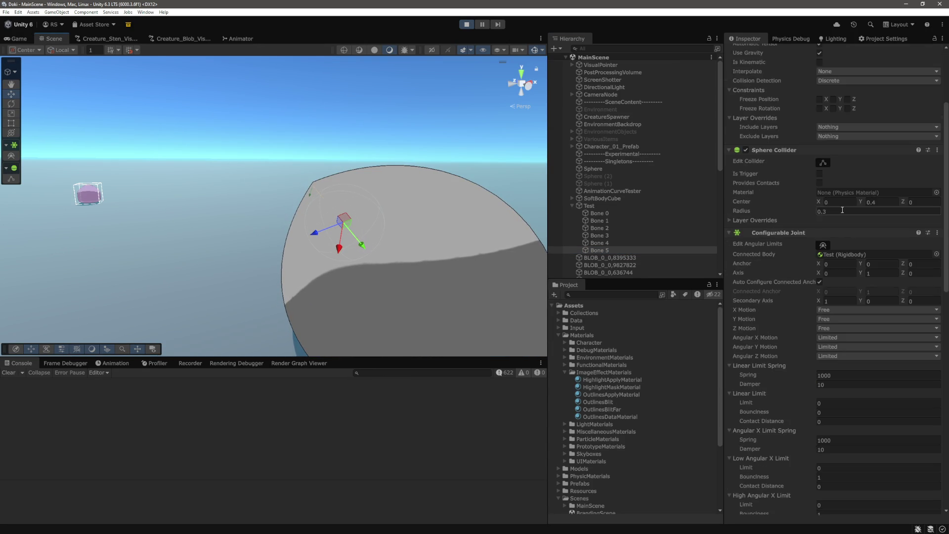
left_click_drag(865, 201, 862, 200)
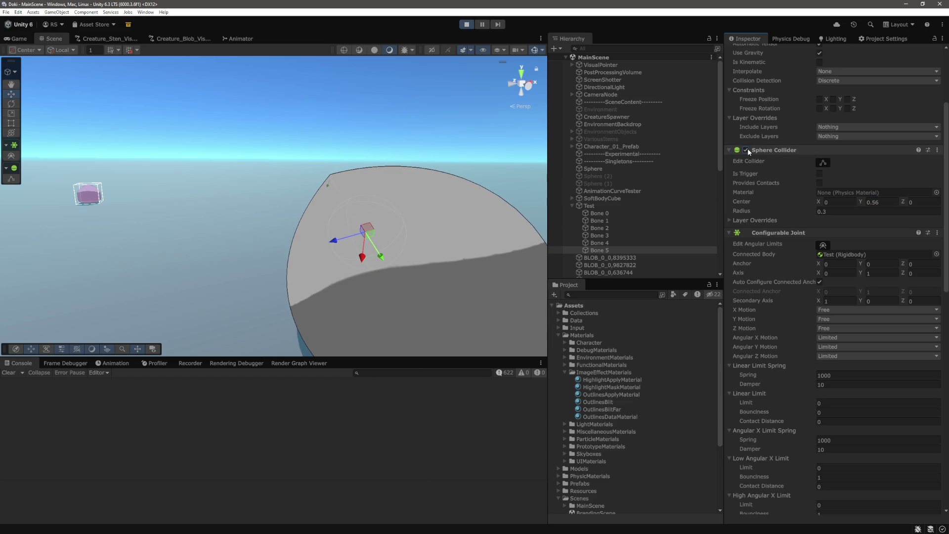
Step: Toggle the gizmo between world and local axes and reset Bone 5's centre Y to 0.4
left_click(62, 50)
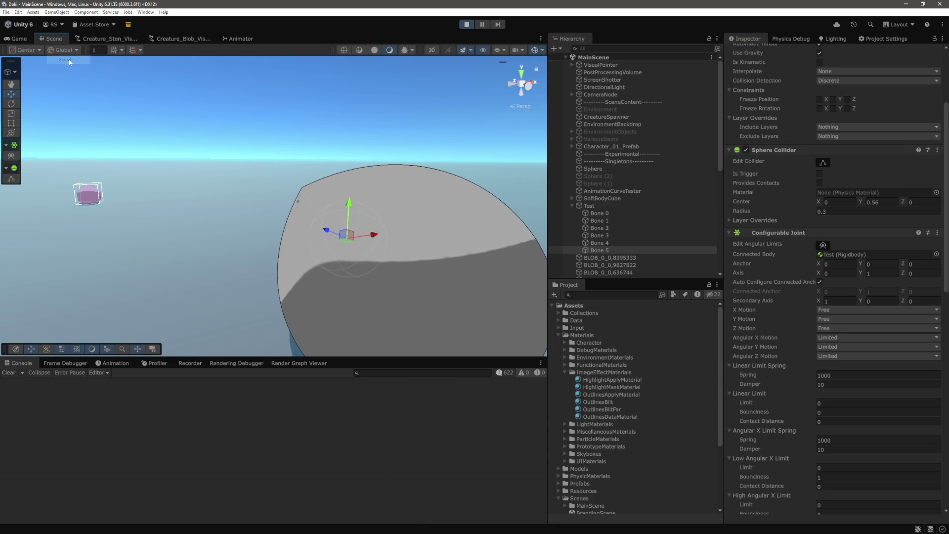
left_click(65, 68)
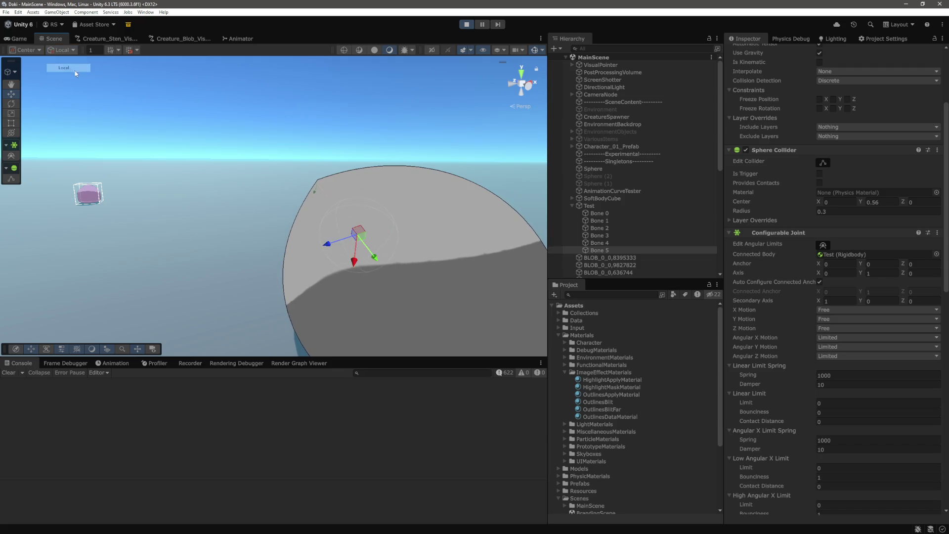
double_click(887, 202)
type("0.4")
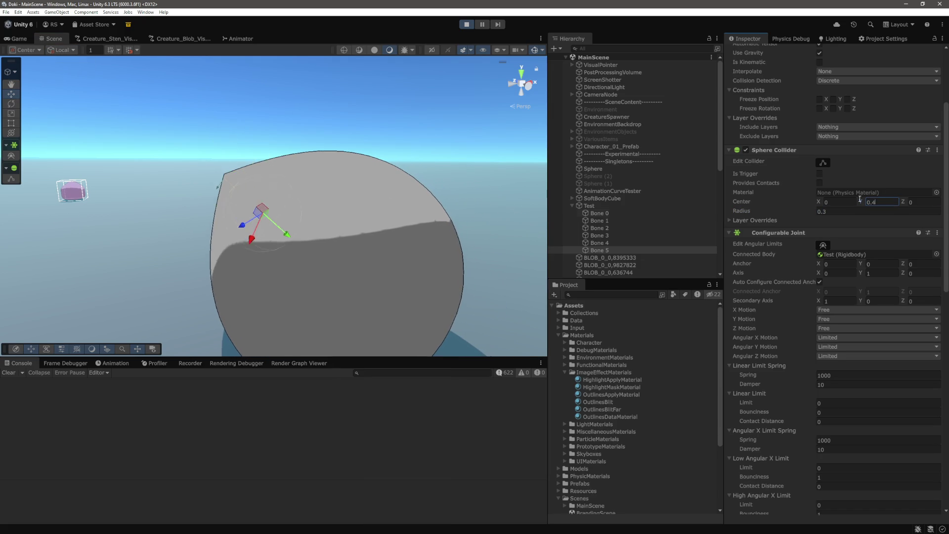
Step: Select Bone 0 through Bone 5 and set their Sphere Collider Center Y to 0.3
left_click(618, 212, "shift")
left_click(886, 201)
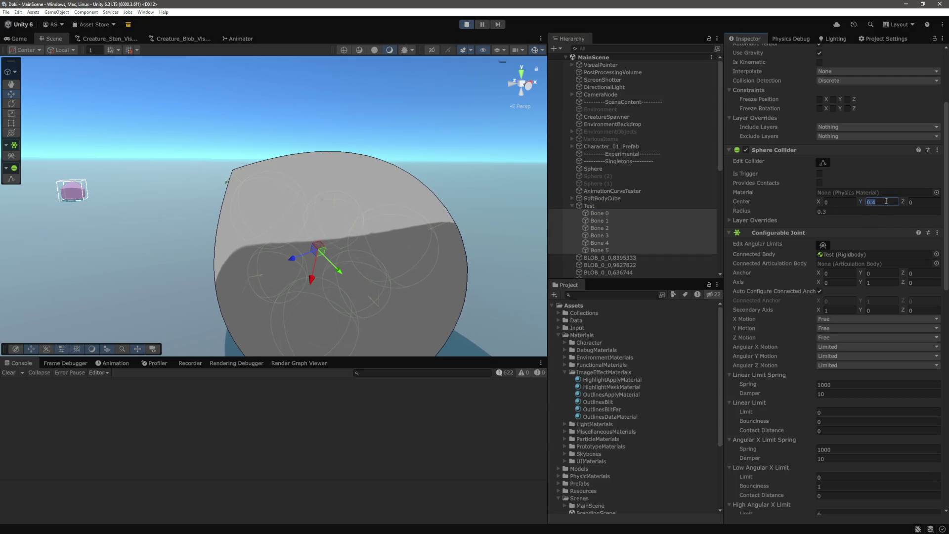
type("0.3")
left_click(415, 235)
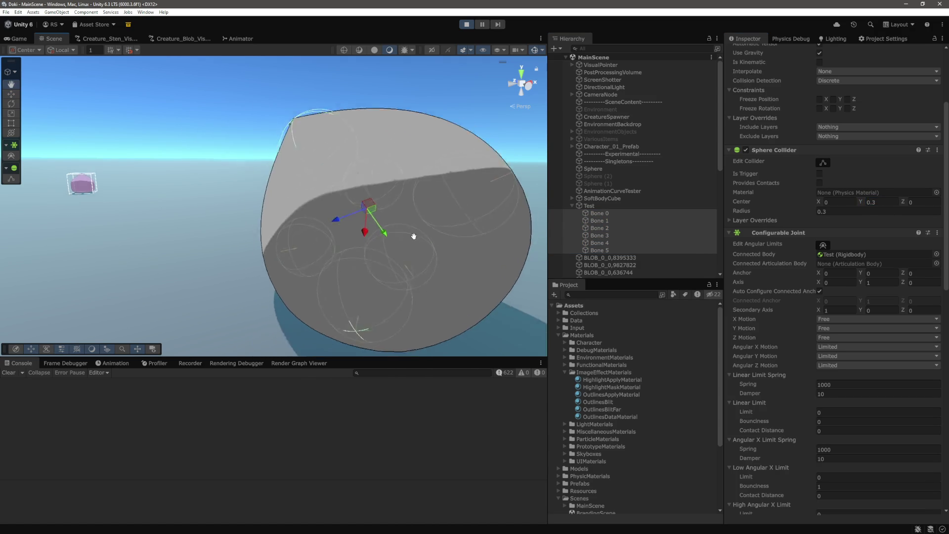
left_click_drag(463, 229, 384, 230)
left_click(653, 207)
scroll(305, 183, "down", 10)
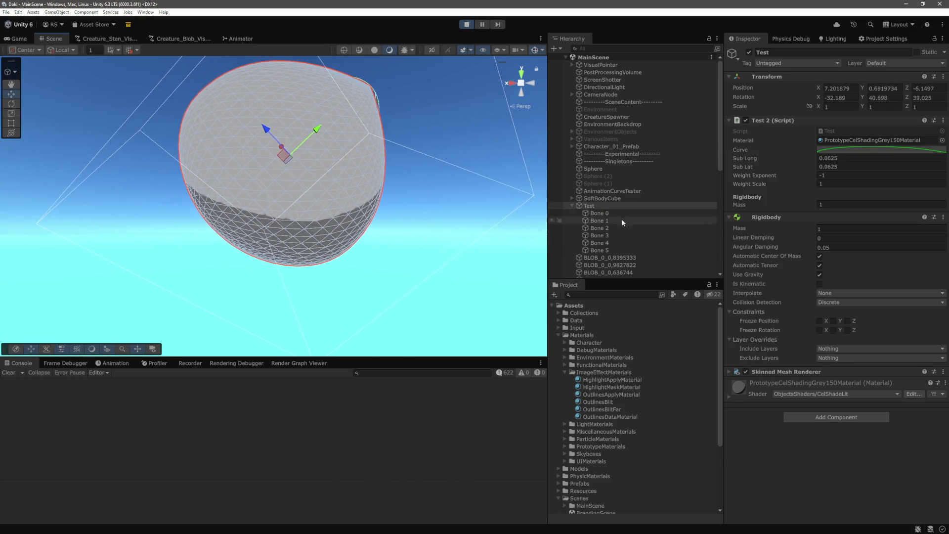
left_click(610, 213)
left_click(604, 250, "shift")
left_click_drag(386, 249, 390, 251)
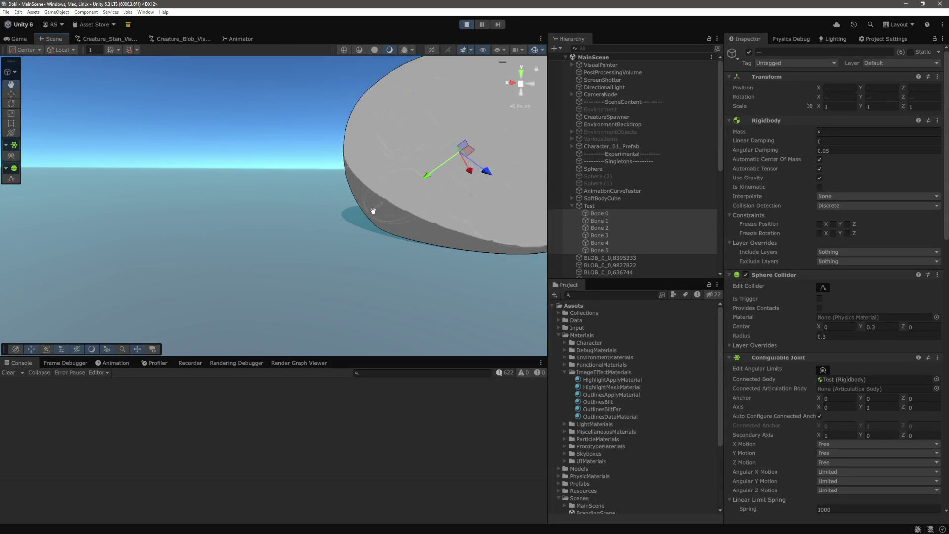
left_click_drag(353, 212, 343, 197)
double_click(589, 205)
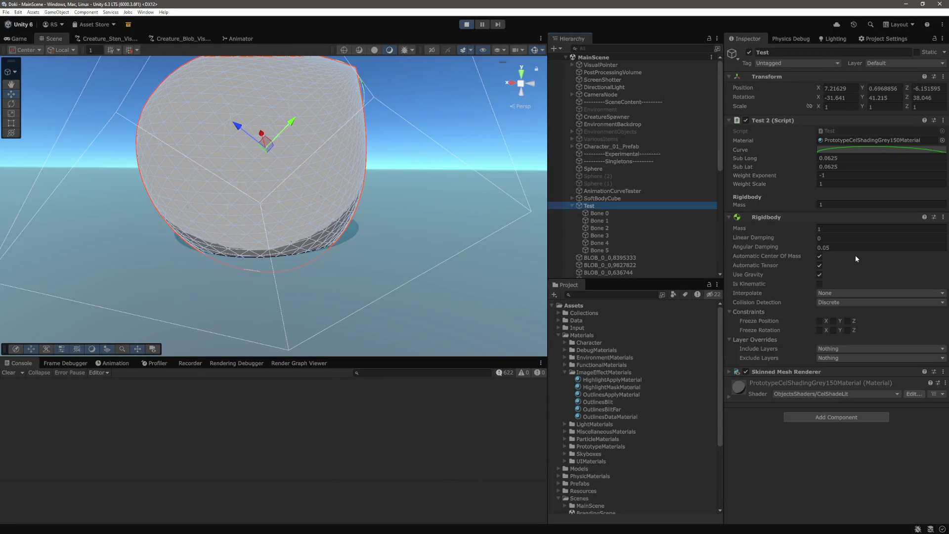
left_click(854, 228)
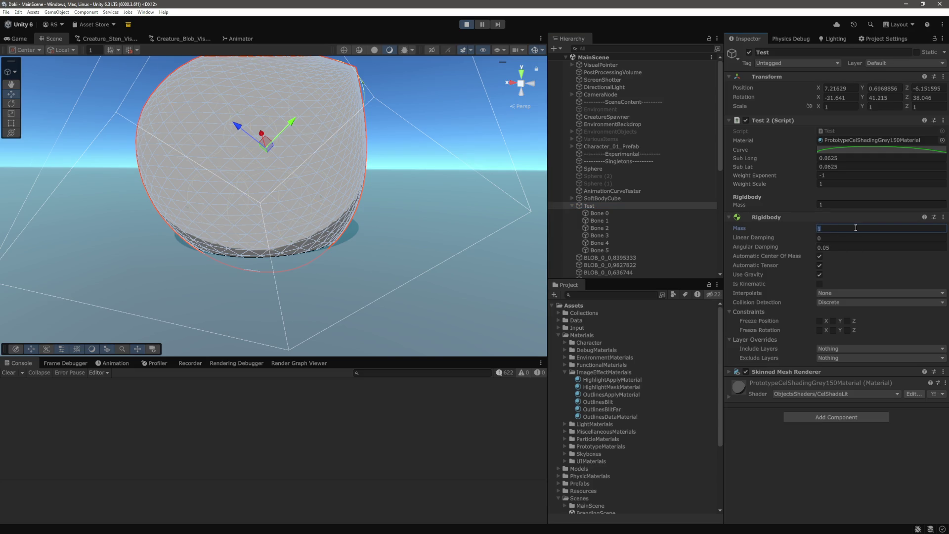
type("0.1")
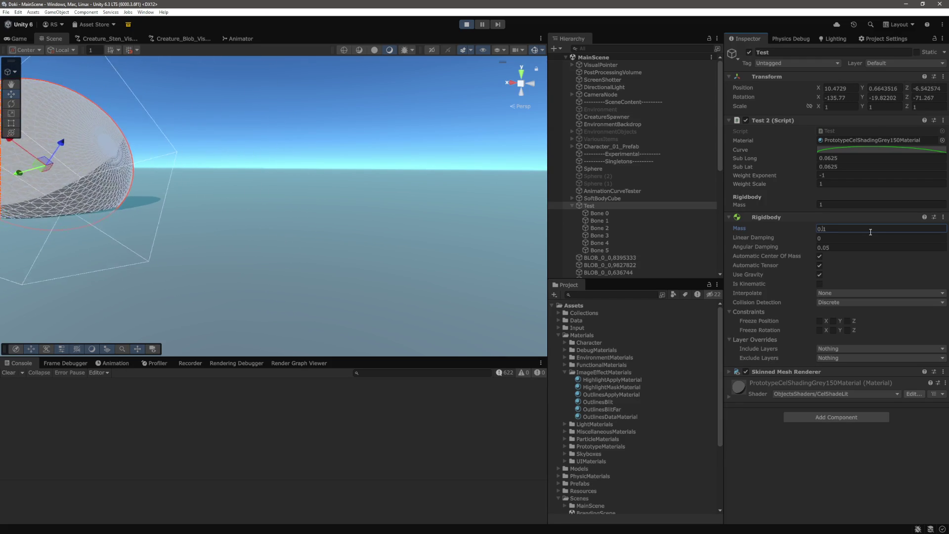
key("BackSpace")
key("BackSpace")
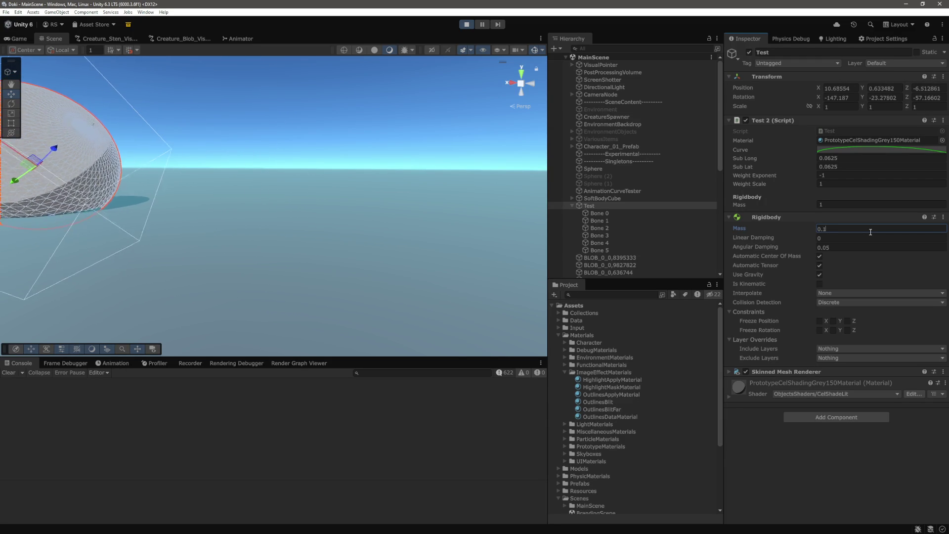
middle_click(320, 204)
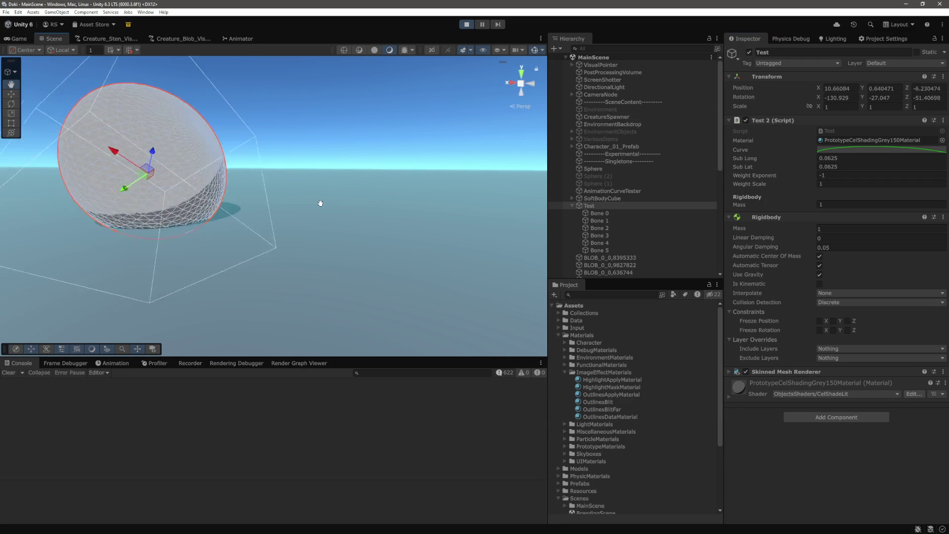
Step: Select Bones 0–5 together and set their shared Rigidbody mass to 15
left_click(599, 213)
left_click(599, 250, "shift")
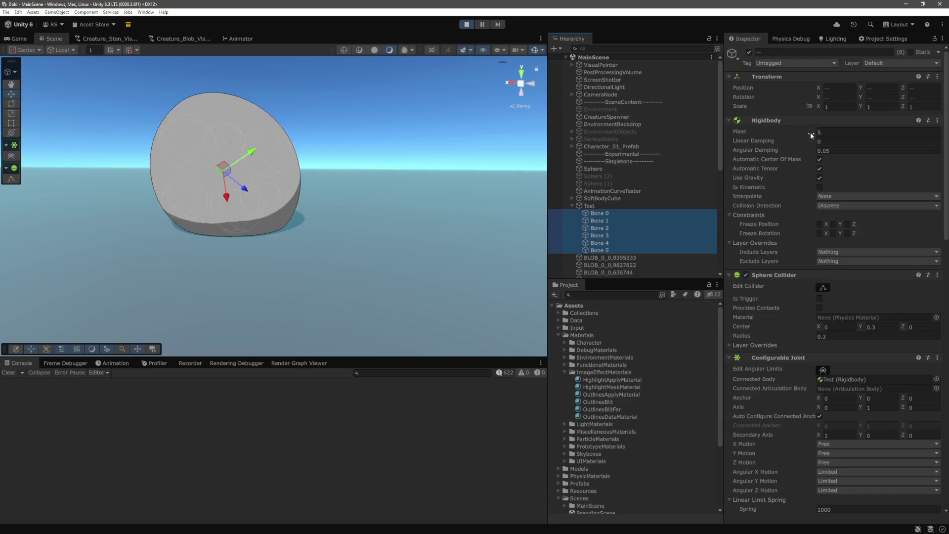
double_click(853, 131)
type("5")
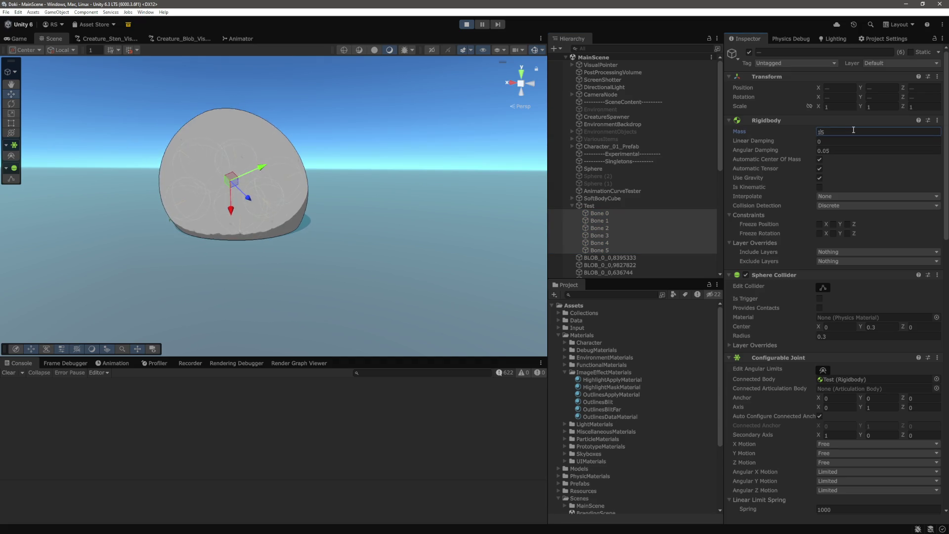
double_click(589, 205)
left_click(600, 213)
left_click(599, 250, "shift")
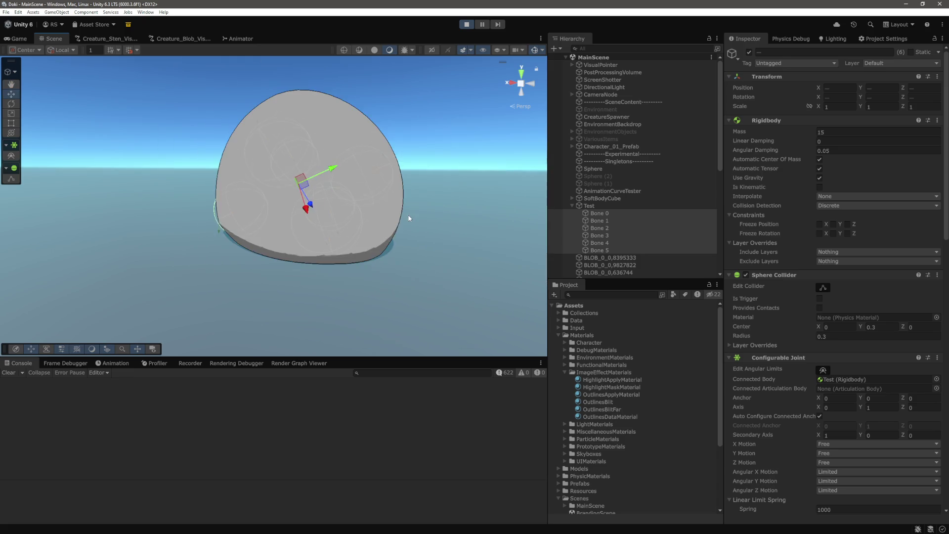
Step: Inspect Bones 0–5 one at a time in the Hierarchy, then select Bones 2–5
left_click(607, 221)
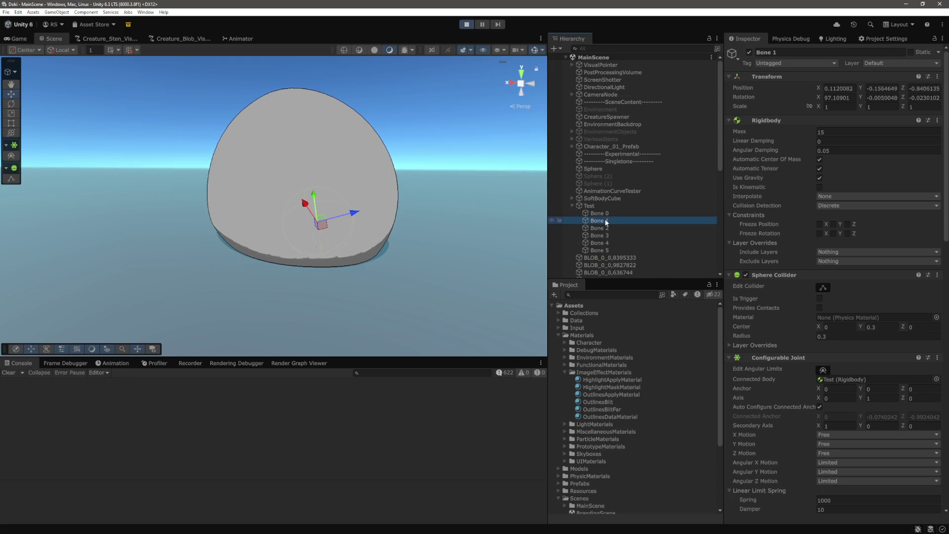
left_click(606, 214)
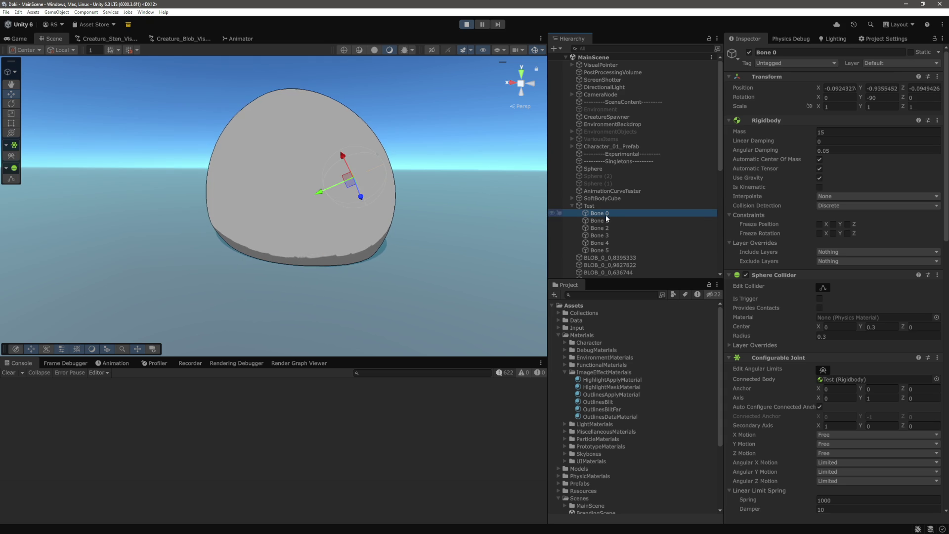
left_click(611, 235)
left_click(611, 243)
left_click(610, 250)
left_click(612, 228)
left_click(612, 222)
key("Up")
scroll(447, 214, "up", 10)
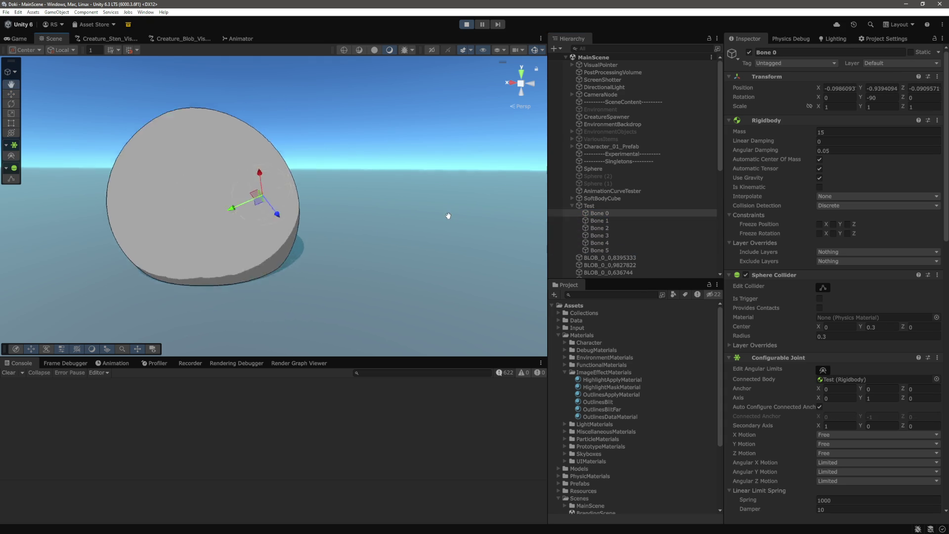
scroll(437, 205, "down", 5)
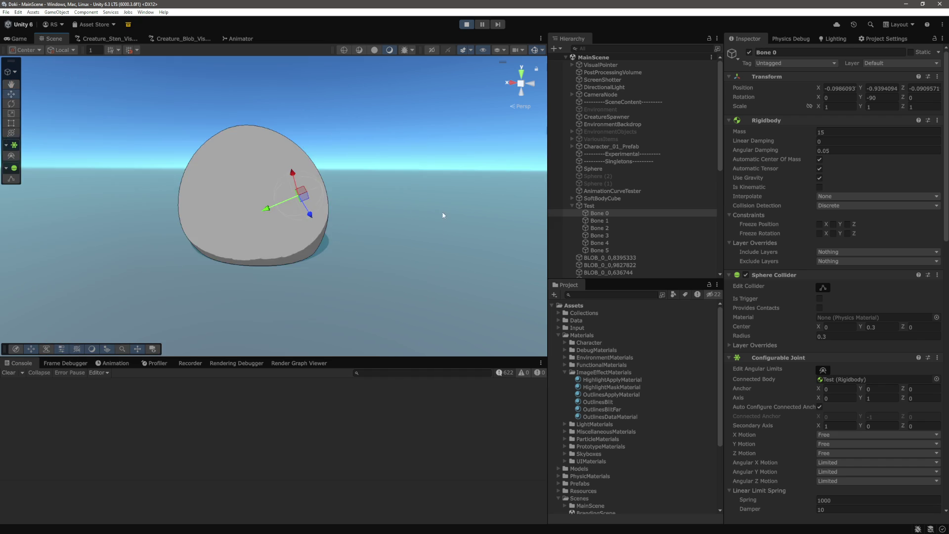
left_click(610, 236)
left_click(599, 228)
left_click(599, 250, "shift")
Step: Orbit and pan around the blob while framing and stepping through the individual bones
left_click_drag(418, 182, 430, 149)
left_click(616, 235)
left_click(599, 250)
double_click(599, 220)
mouse_move(260, 221)
left_mouse_down()
mouse_move(237, 203)
mouse_move(259, 198)
left_mouse_up()
left_click(612, 228)
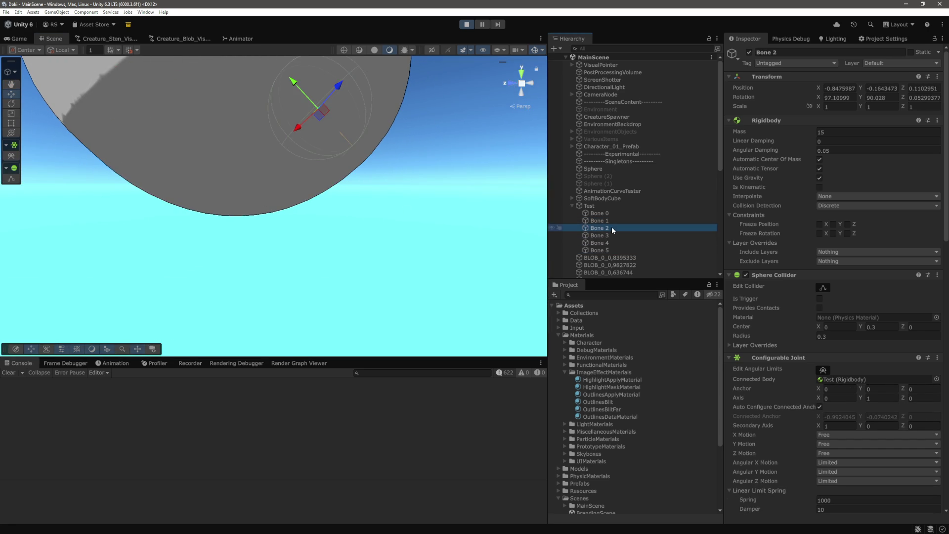
left_click(609, 235)
left_click(607, 242)
left_click(607, 250)
double_click(599, 213)
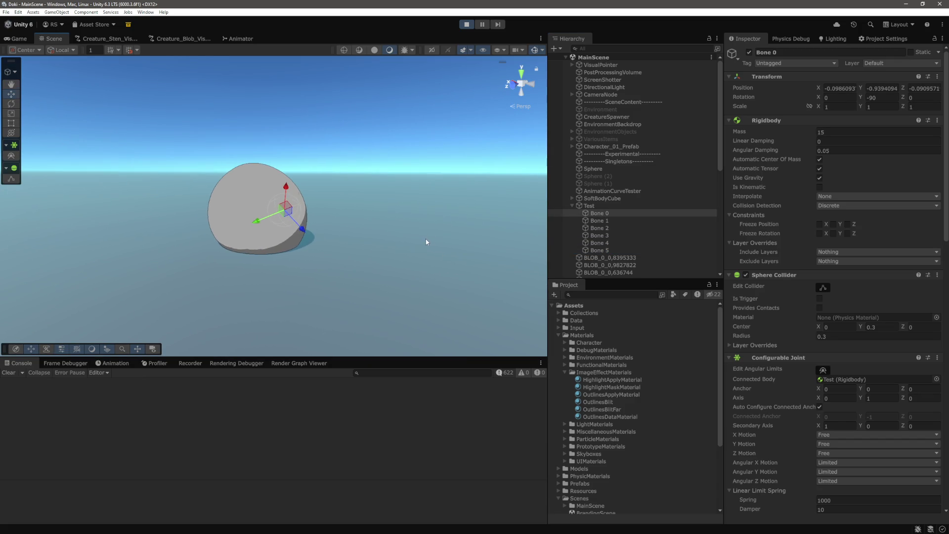
scroll(431, 235, "up", 5)
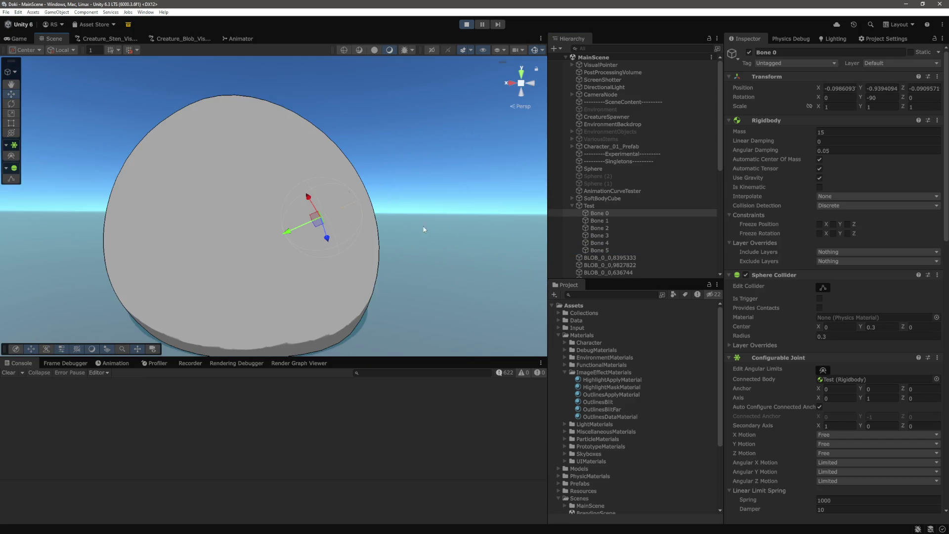
scroll(429, 253, "down", 5)
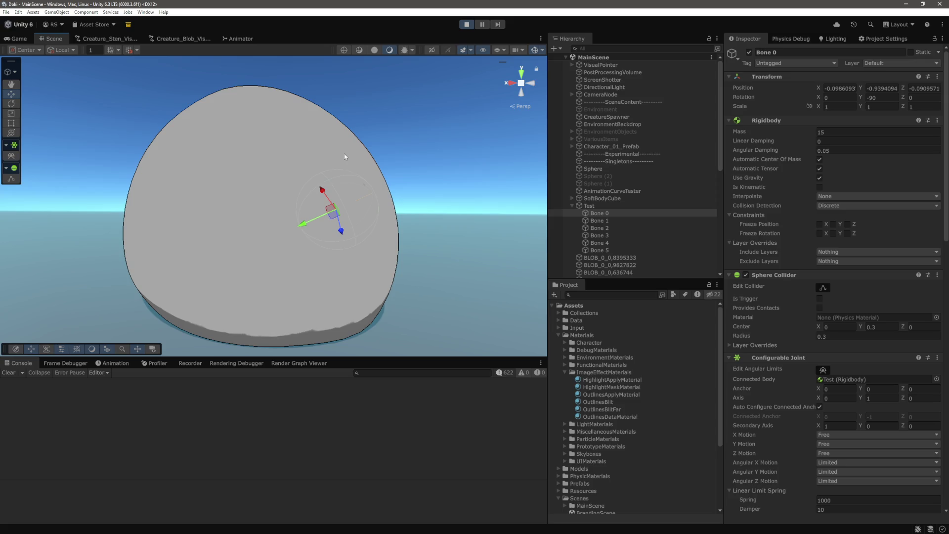
Step: Select all six bones, orbit around the blob, and stop Play mode
left_click(610, 250, "shift")
scroll(237, 229, "up", 4)
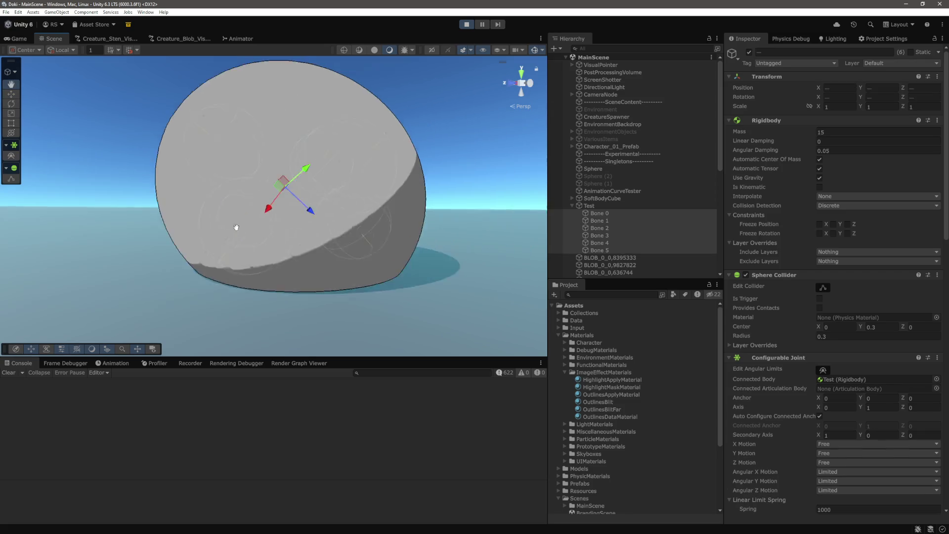
mouse_move(246, 227)
left_mouse_down()
mouse_move(233, 220)
mouse_move(250, 216)
left_mouse_up()
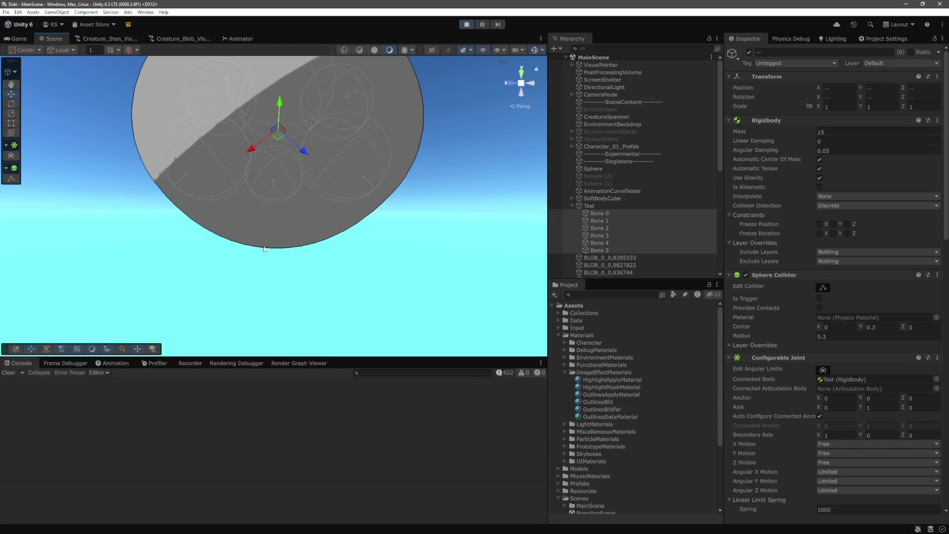
scroll(365, 212, "down", 2)
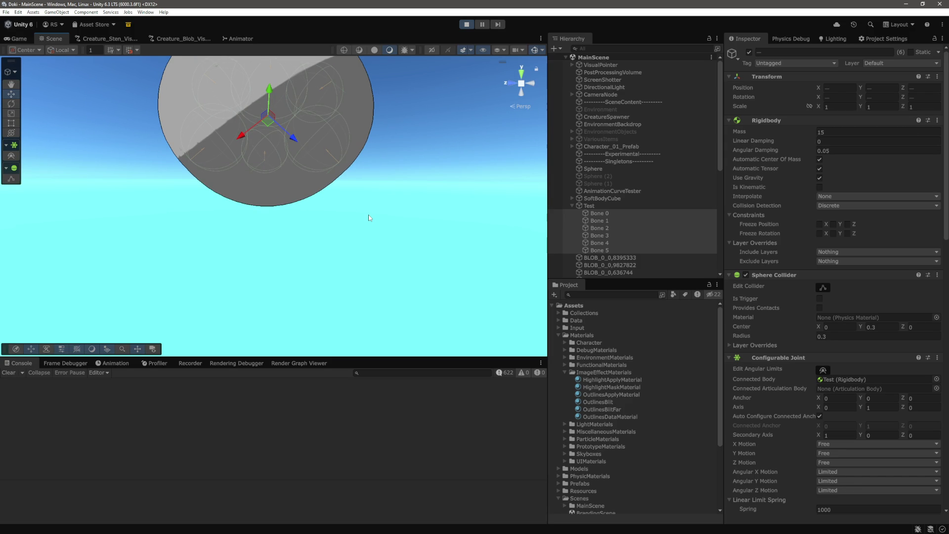
left_click(466, 25)
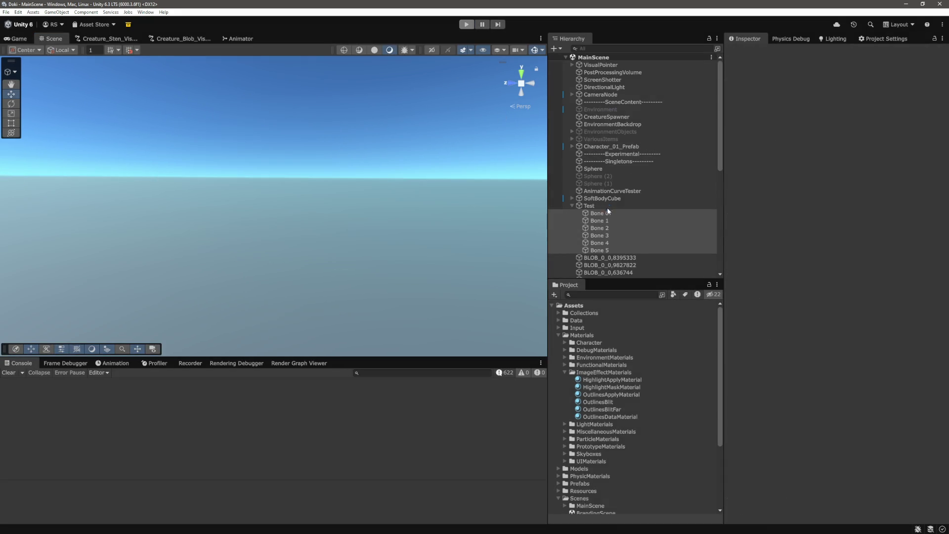
Step: Change the bone SphereCollider radius in Test.cs from 0.4f to 0.2f and save
left_click(600, 220)
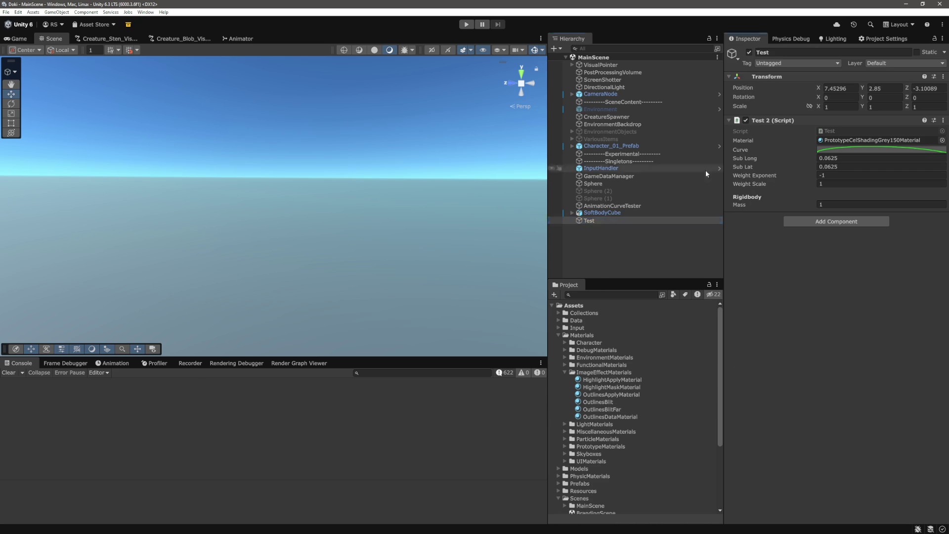
key("alt+Tab")
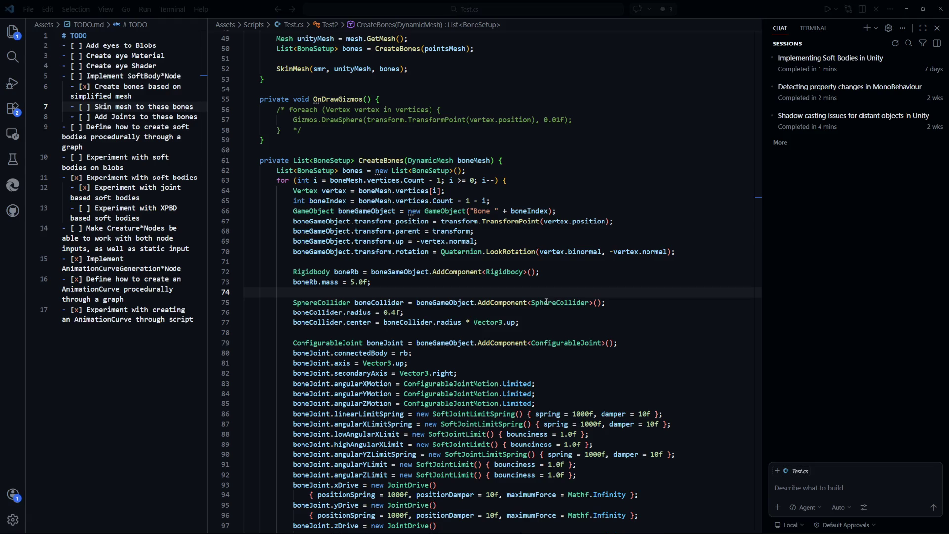
scroll(573, 213, "down", 2)
mouse_move(439, 264)
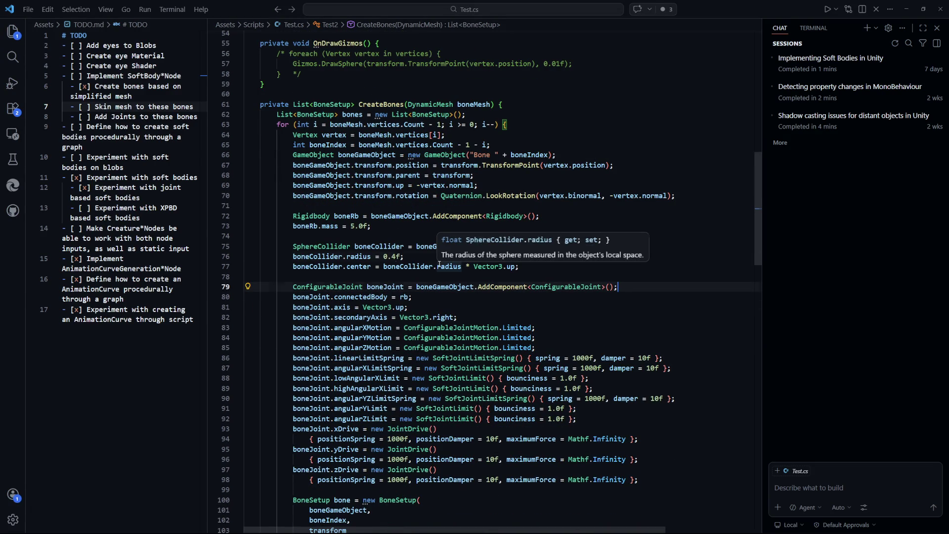
left_click(397, 256)
key("BackSpace")
type("2")
key("ctrl+s")
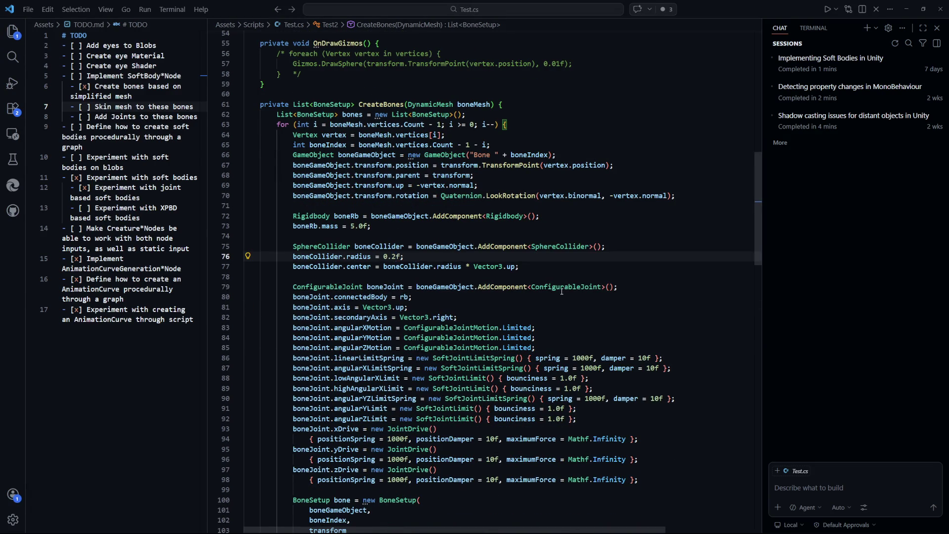
key("alt+Tab")
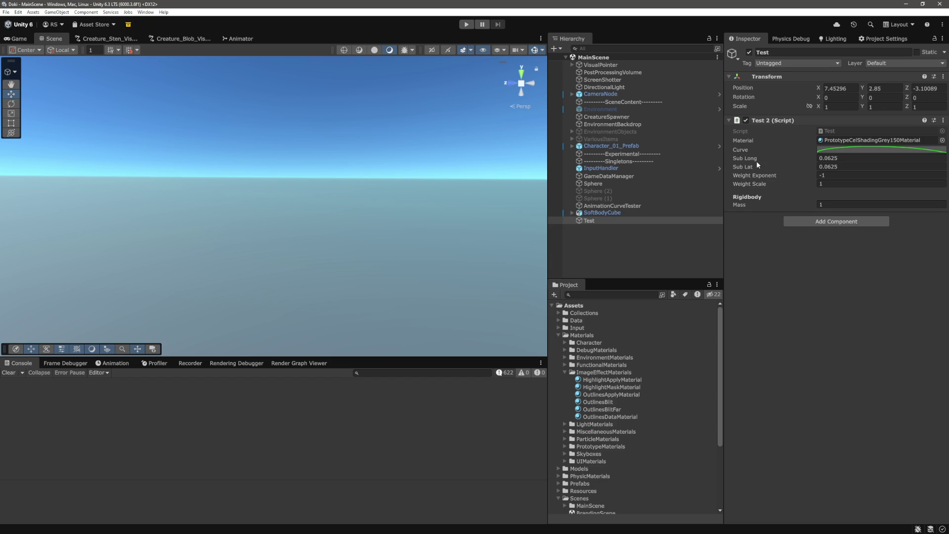
Step: Double Sub Long and Sub Lat to 0.125 by appending *2, then enter Play mode
left_click(858, 157)
left_click(8, 372)
left_click(880, 159)
type("*2")
left_click(864, 165)
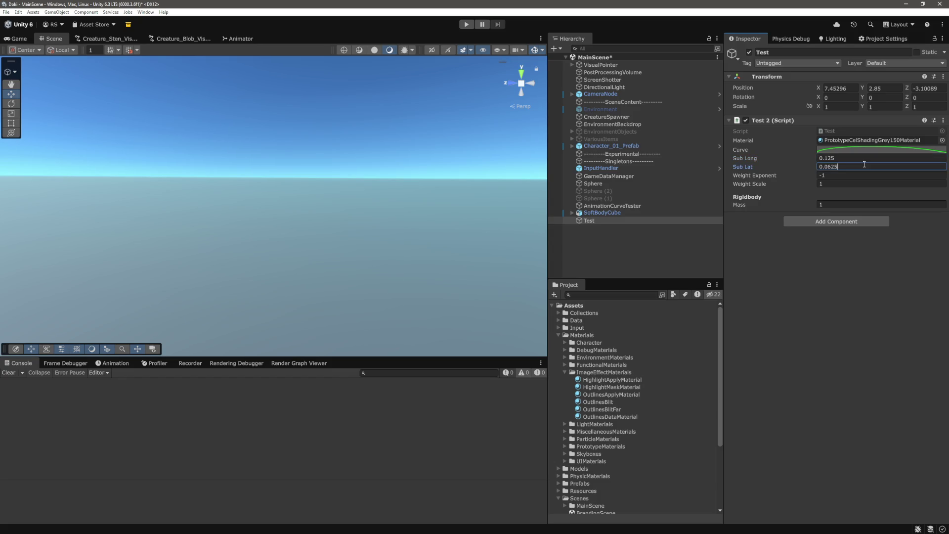
type("*2")
key("Return")
key("ctrl+p")
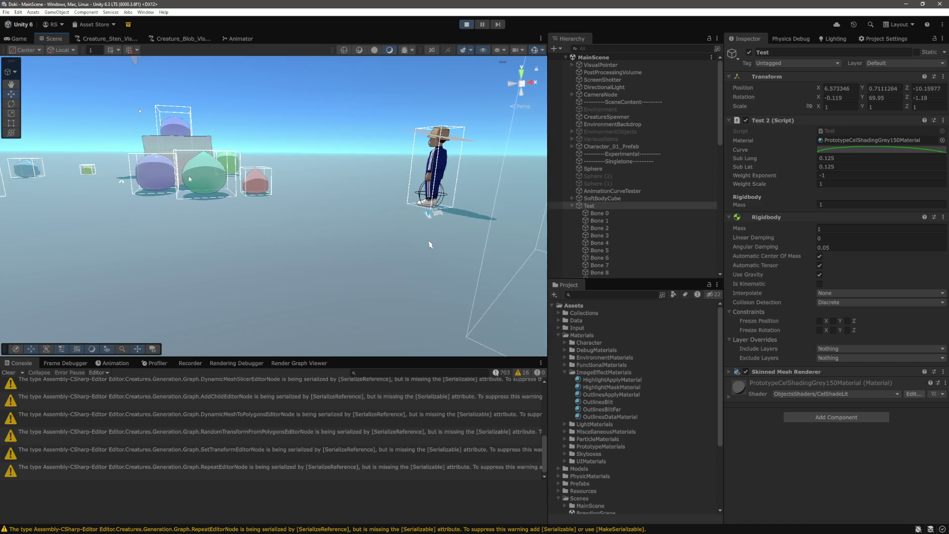
Step: Frame and zoom the Scene view on the denser running blob
key("f")
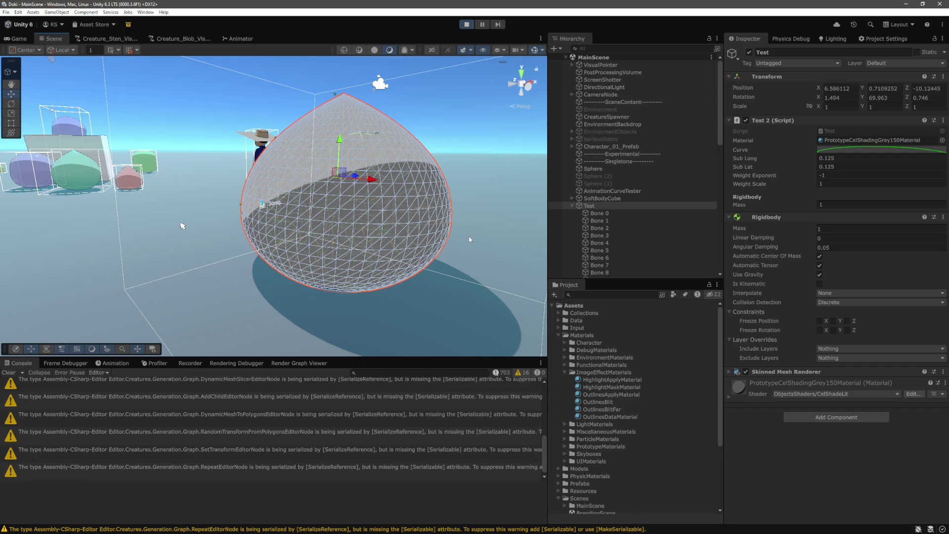
scroll(462, 254, "up", 6)
key("f")
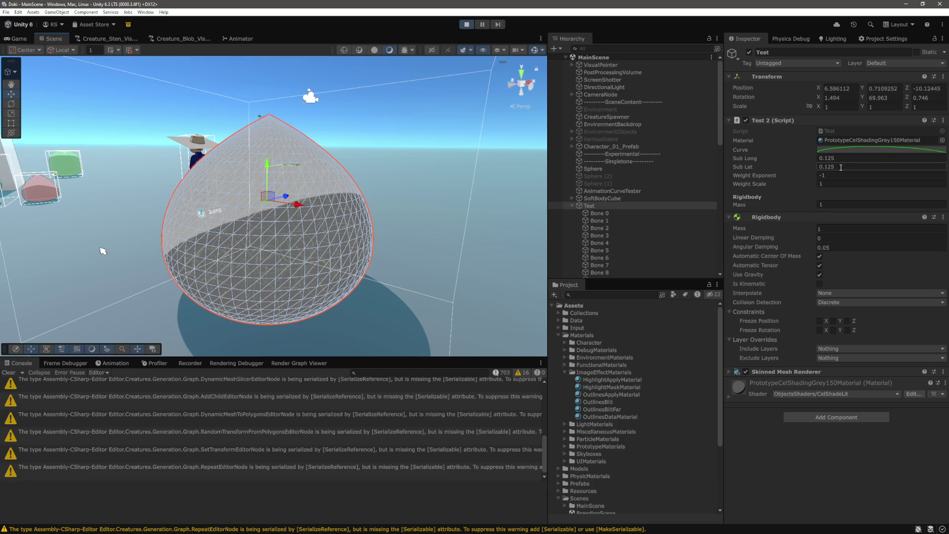
Step: Scroll Test.cs in VS Code to the Awake method's sphere subdivision code
key("alt+Tab")
scroll(593, 343, "up", 10)
scroll(593, 343, "down", 5)
scroll(593, 342, "down", 4)
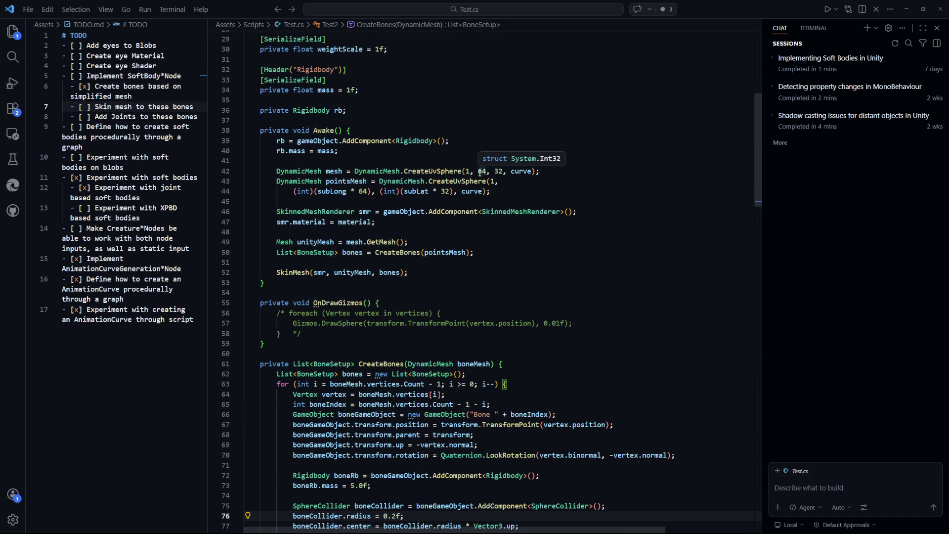
Step: Compare Test.cs's CreateUvSphere code with the Inspector's Sub Long and Sub Lat of 0.125
key("alt+Tab")
left_click(807, 179)
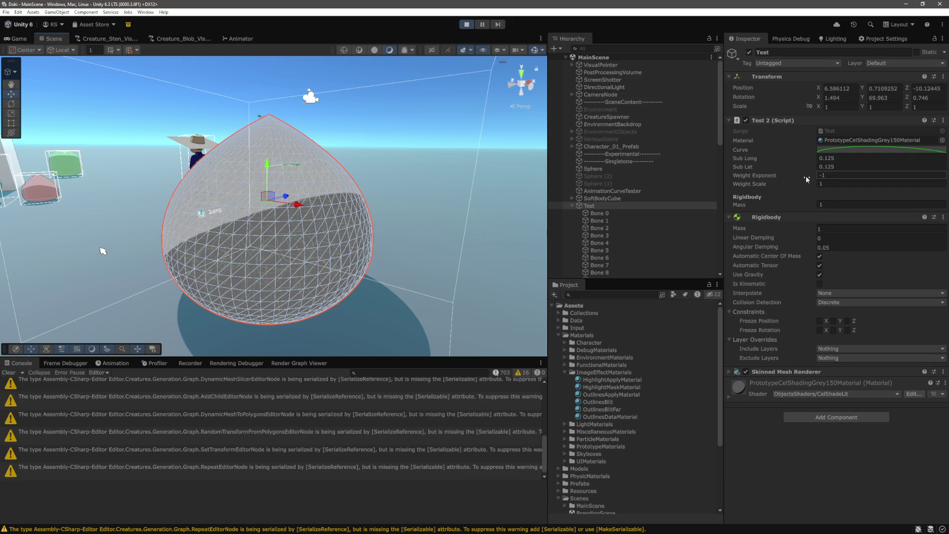
key("alt+Tab")
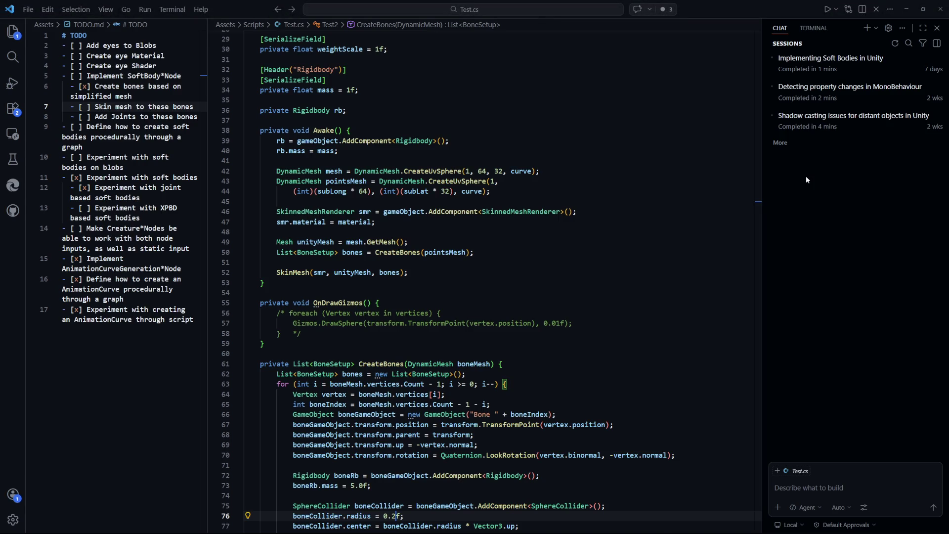
key("alt+Tab")
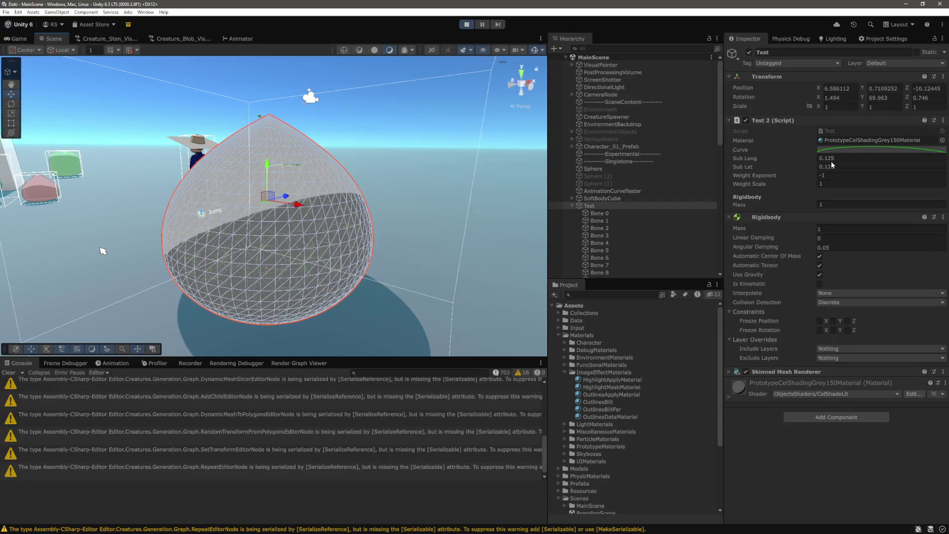
Step: Select Bones 0 through 25 to inspect their colliders, then stop Play mode
scroll(624, 194, "down", 5)
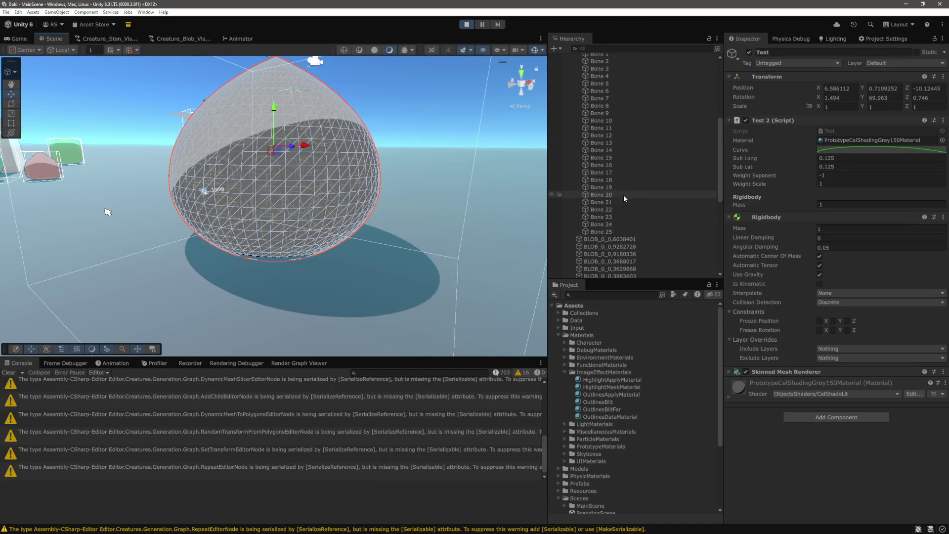
left_click(608, 74)
left_click(606, 259, "shift")
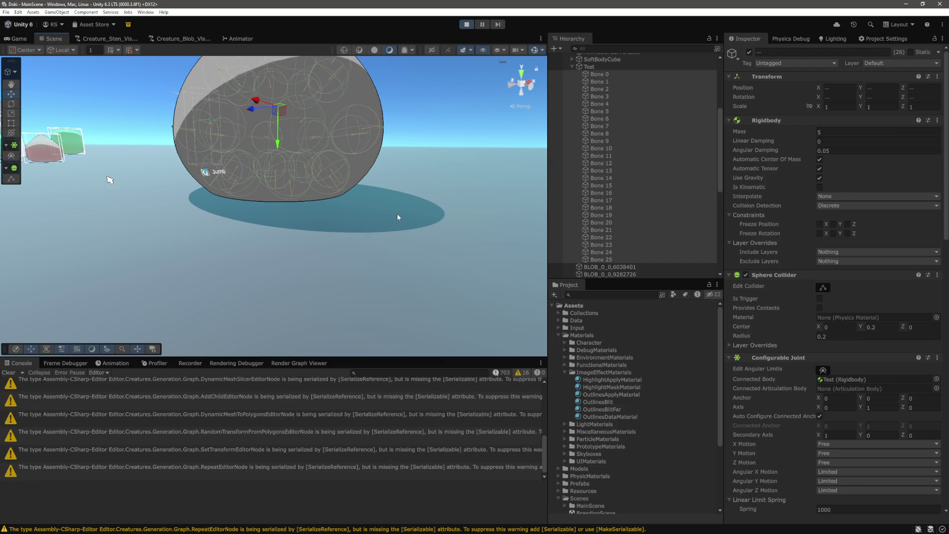
key("ctrl+p")
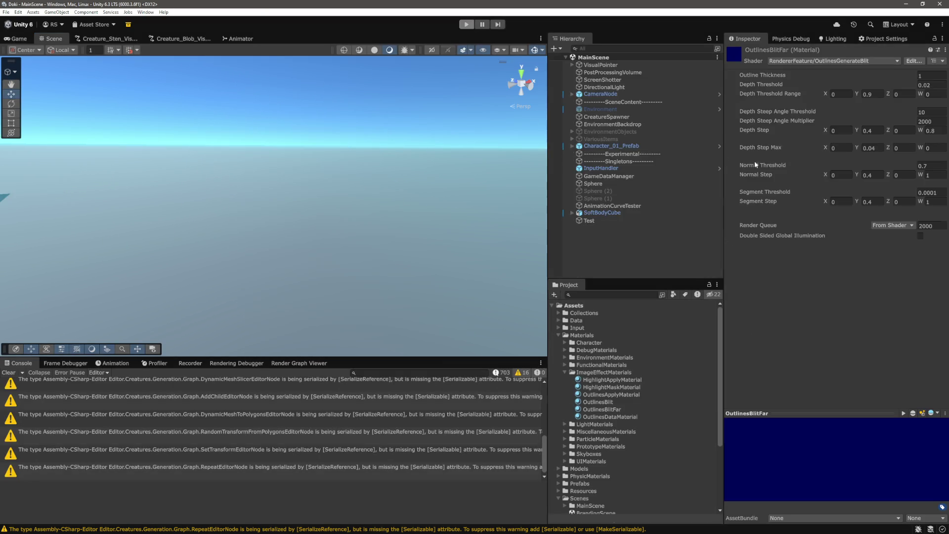
Step: Set the Test object's Sub Long and Sub Lat to 0.0625
left_click(606, 221)
left_click(888, 158)
type("0.0625")
key("Tab")
key("Right")
key("BackSpace")
key("BackSpace")
key("BackSpace")
type("0625")
key("Return")
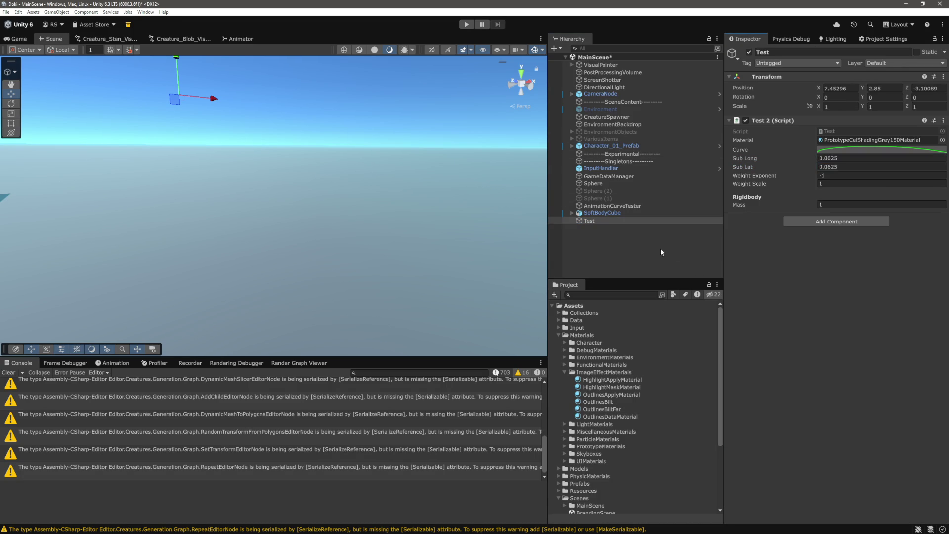
Step: Enter Play mode and frame the blob in the Scene view
left_click(464, 25)
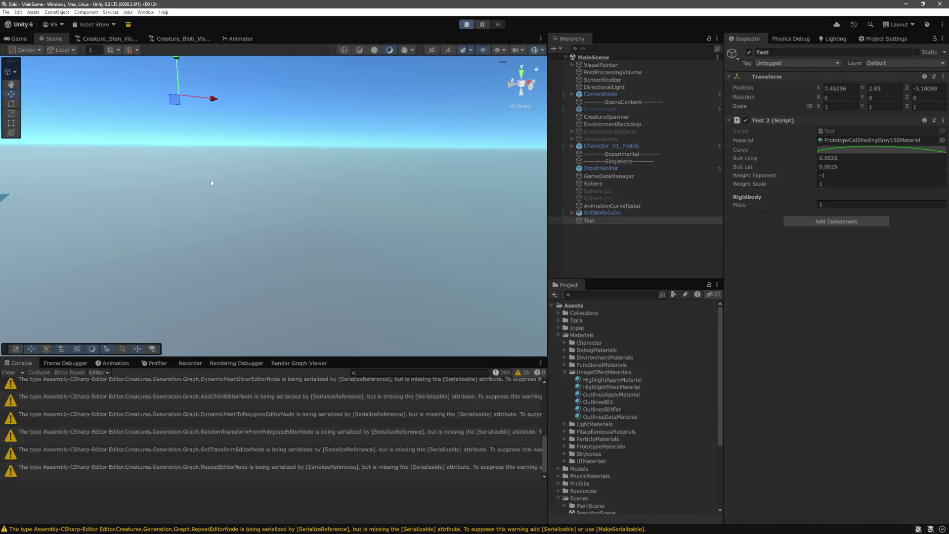
left_click(55, 40)
key("f")
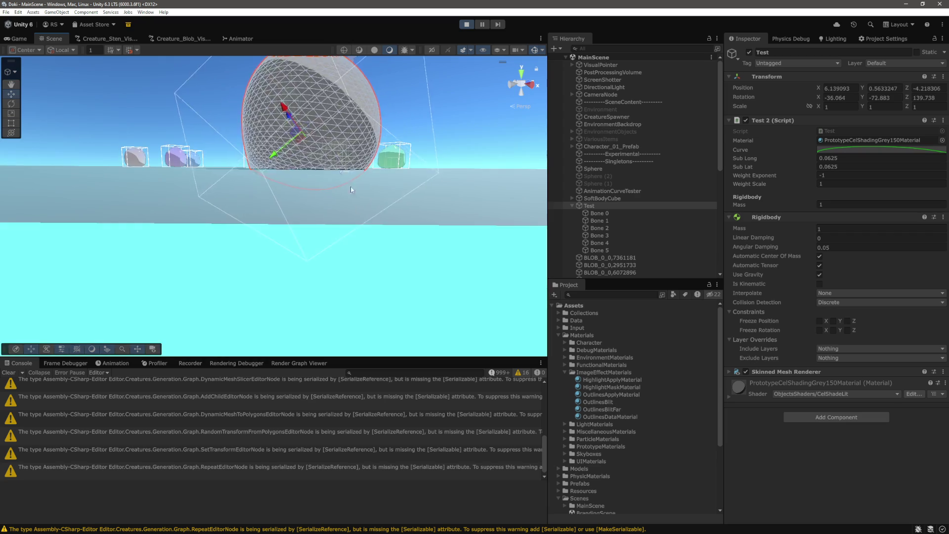
Step: Select Bones 0–5, orbit the blob, and scroll through their Sphere Collider and Configurable Joint settings
left_click(610, 214)
left_click(609, 250, "shift")
mouse_move(384, 220)
left_mouse_down()
mouse_move(376, 204)
mouse_move(388, 209)
mouse_move(356, 208)
mouse_move(344, 196)
mouse_move(398, 232)
mouse_move(475, 238)
left_mouse_up()
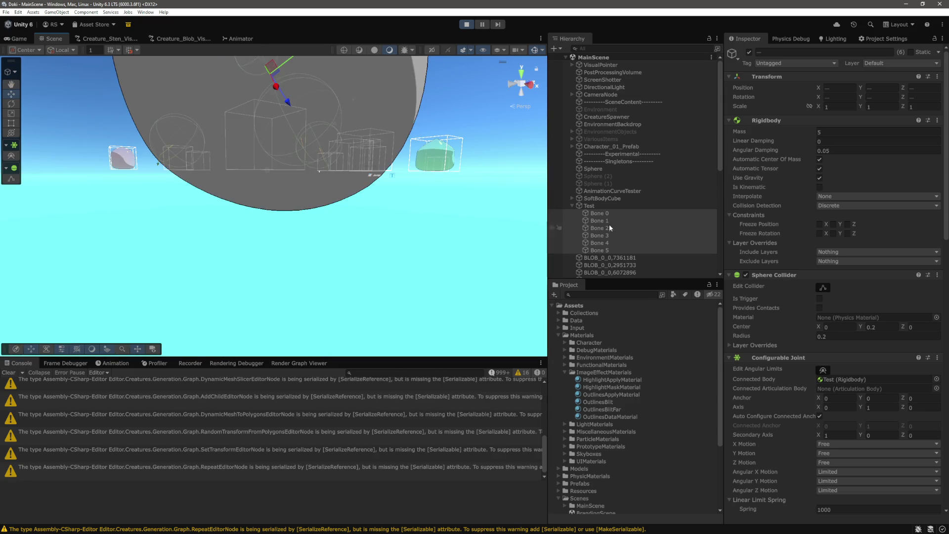
left_click(608, 222)
scroll(621, 176, "down", 3)
double_click(599, 157)
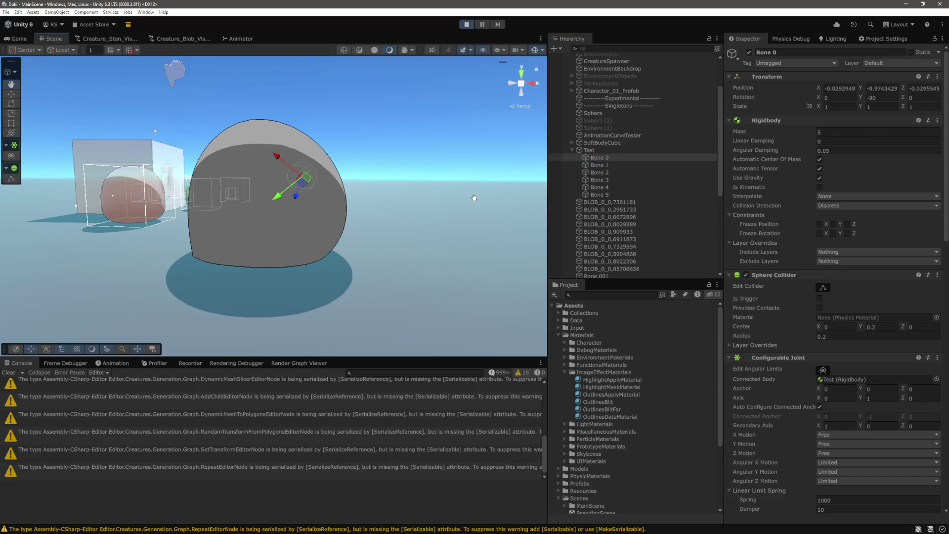
left_click(609, 195, "shift")
scroll(895, 316, "down", 5)
scroll(877, 304, "down", 3)
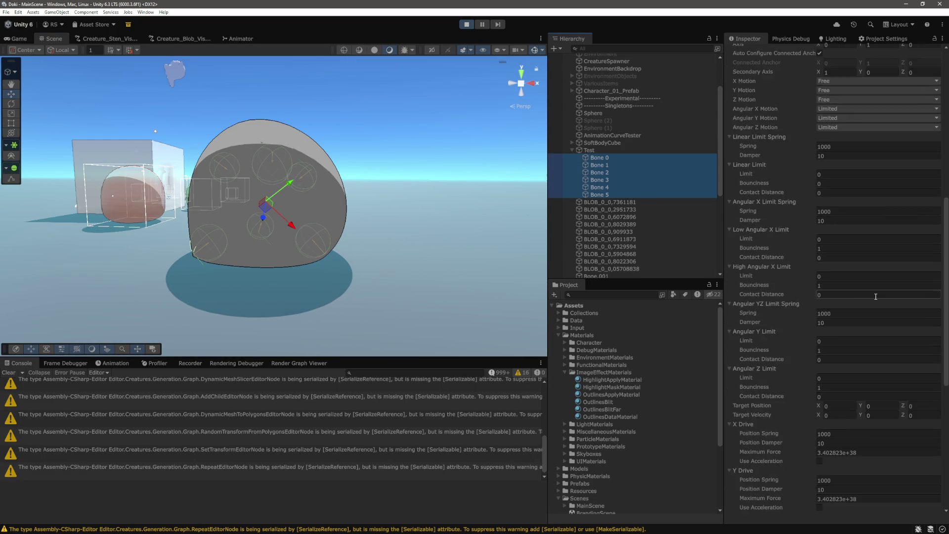
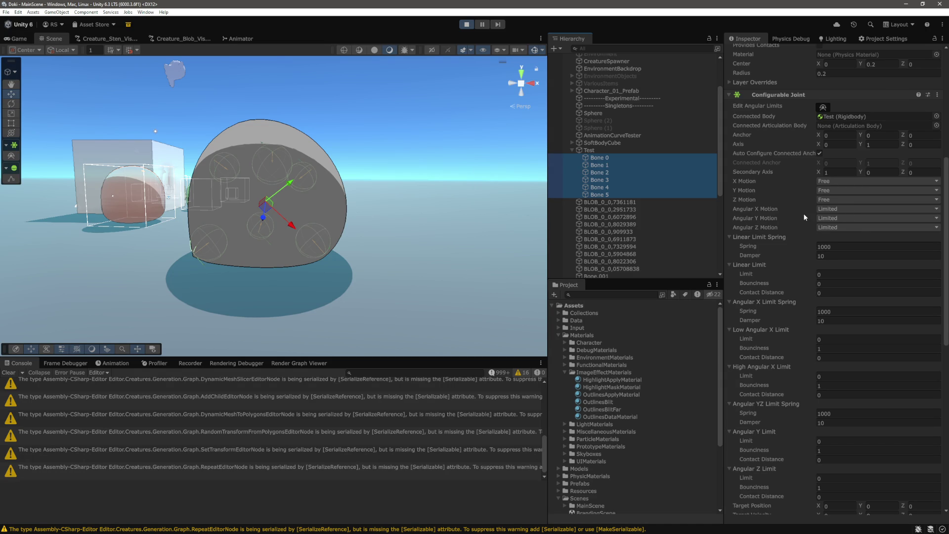
Step: Set the bone Sphere Collider's center Y to 0.3 and its radius to 0.3
scroll(803, 213, "down", 2)
scroll(808, 230, "up", 3)
scroll(808, 231, "up", 1)
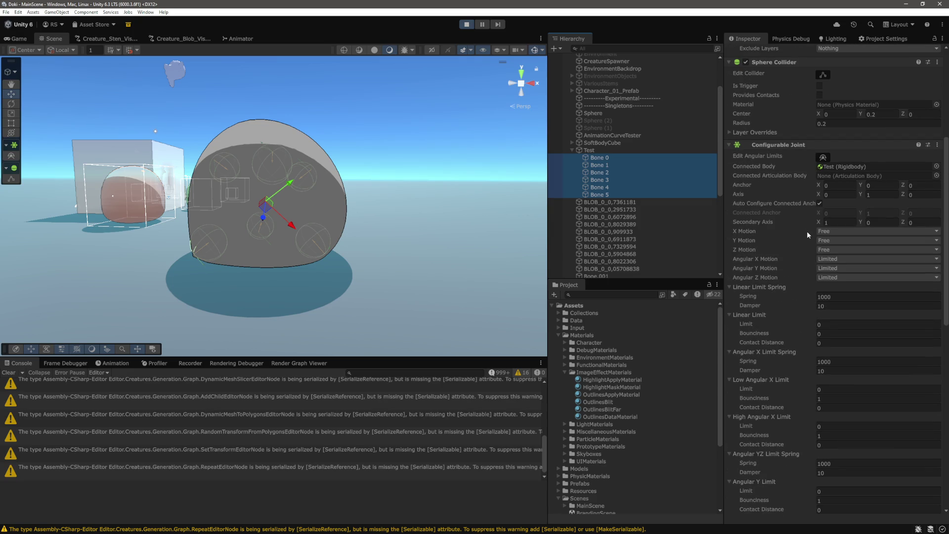
scroll(806, 230, "down", 5)
scroll(805, 231, "up", 10)
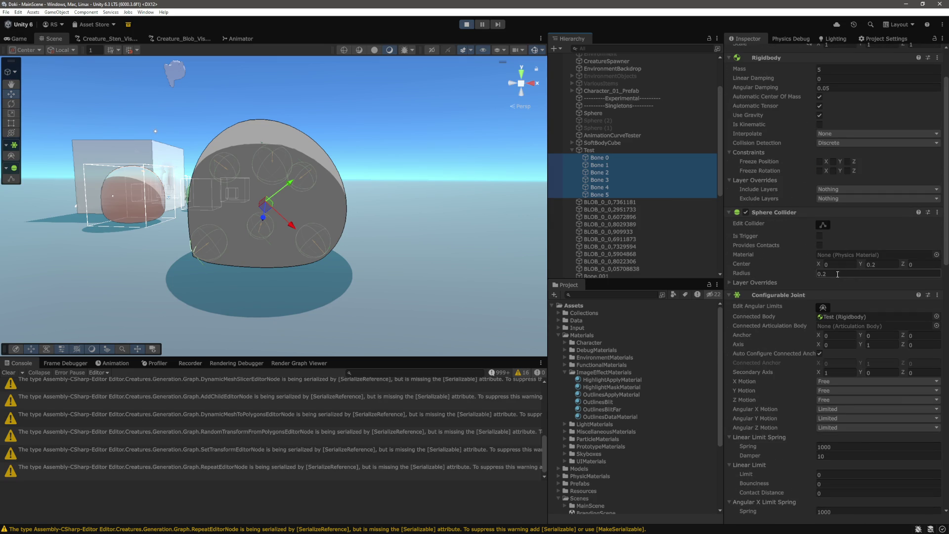
left_click(887, 264)
type("0.3")
key("Tab")
key("Tab")
type("0.3")
key("Return")
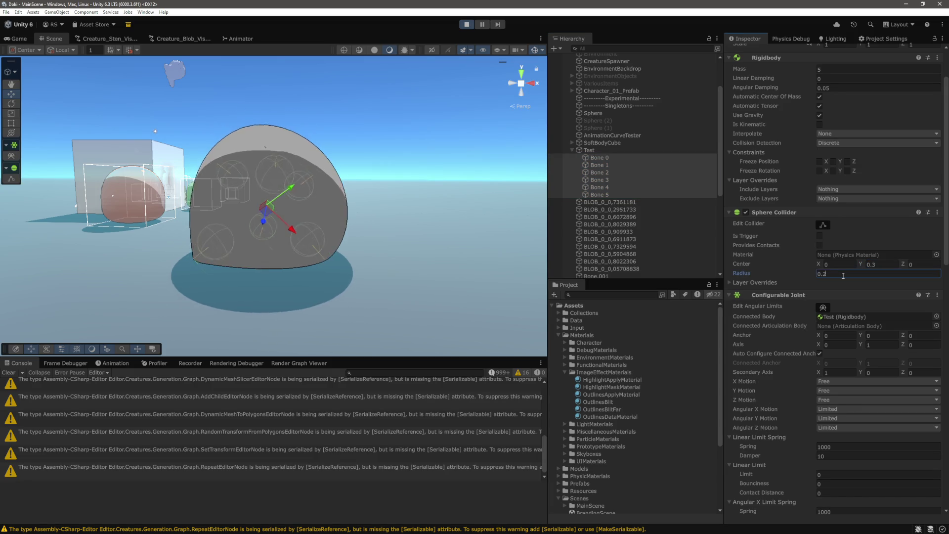
Step: Move in on the wobbling blob in the Scene view, then stop play mode
mouse_move(367, 221)
left_mouse_down()
mouse_move(315, 161)
mouse_move(328, 235)
left_mouse_up()
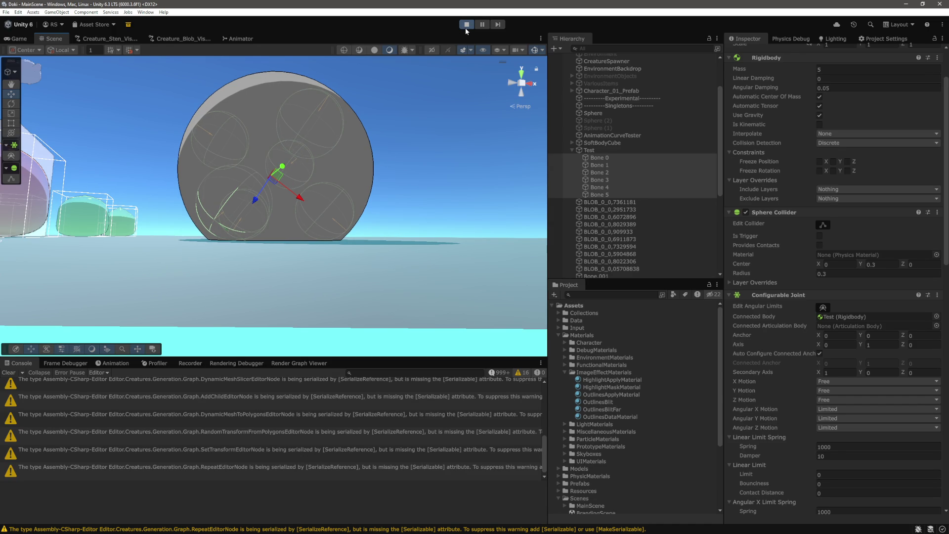
mouse_move(356, 148)
left_mouse_down()
mouse_move(308, 168)
mouse_move(372, 165)
mouse_move(297, 188)
left_mouse_up()
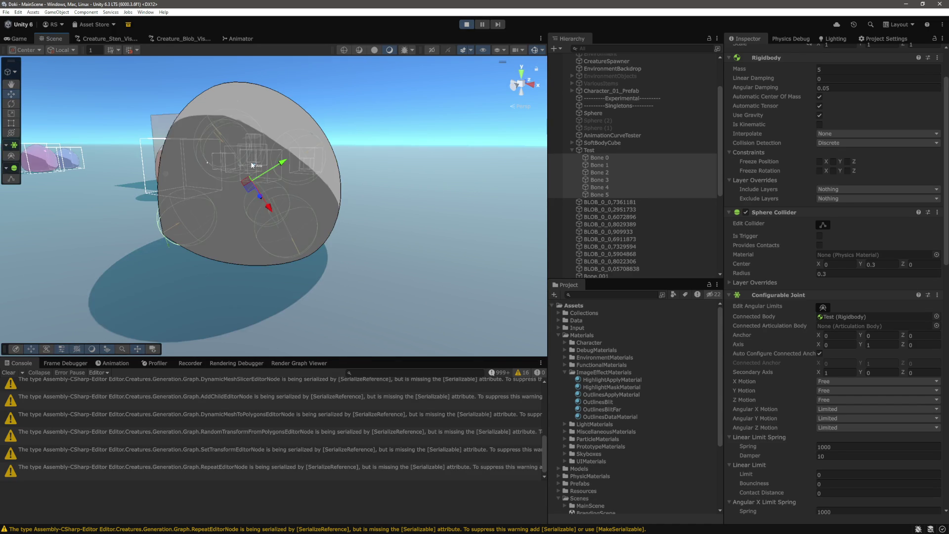
left_click(459, 25)
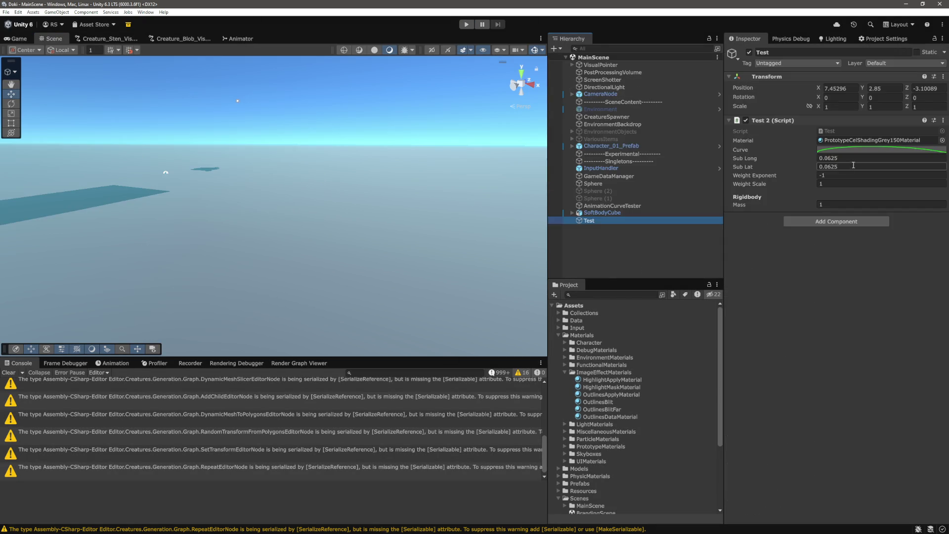
Step: Double the Test 2 Sub Lat to 0.0625*2 and start play mode
left_click(854, 166)
type("*2")
key("Return")
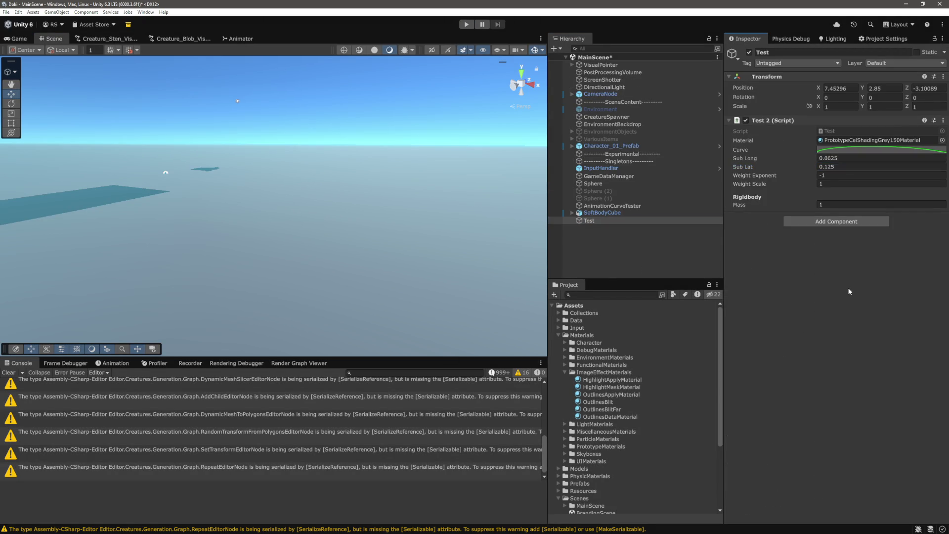
left_click(465, 26)
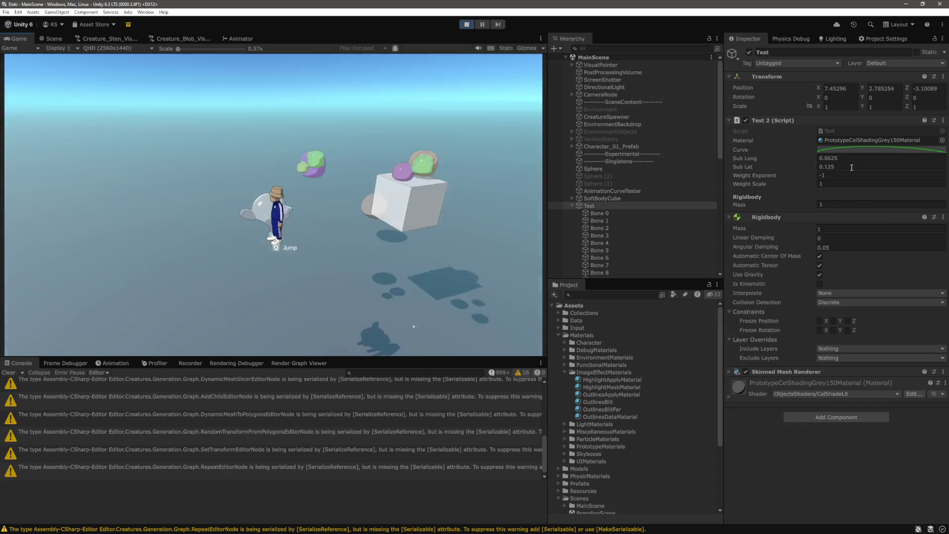
Step: In the Scene view, frame the Test blob and select Bone 0 through Bone 13
left_click(54, 39)
double_click(621, 203)
scroll(610, 215, "down", 3)
left_click(607, 158)
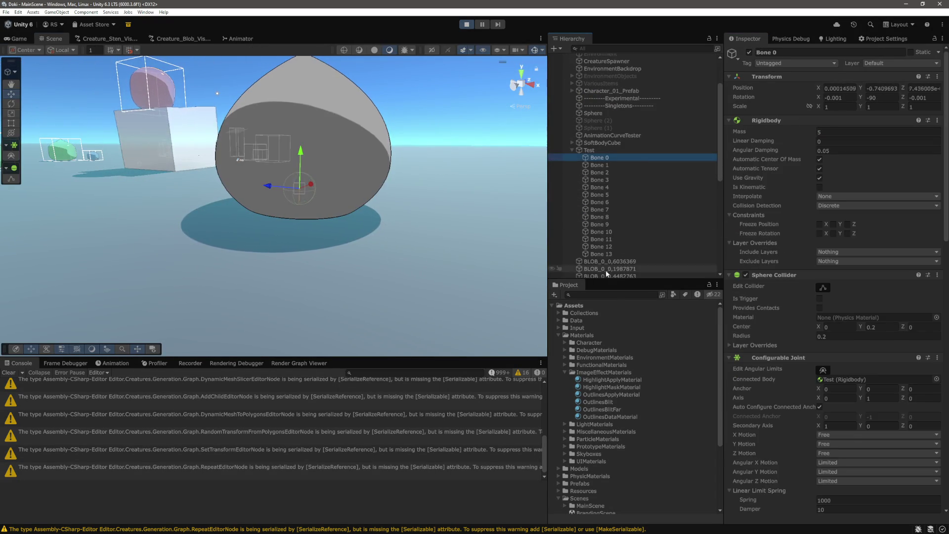
left_click(603, 253, "shift")
mouse_move(411, 217)
left_mouse_down()
mouse_move(333, 206)
mouse_move(371, 195)
left_mouse_up()
Step: Return to the Game view and collapse the Test blob's bone list
left_click(20, 39)
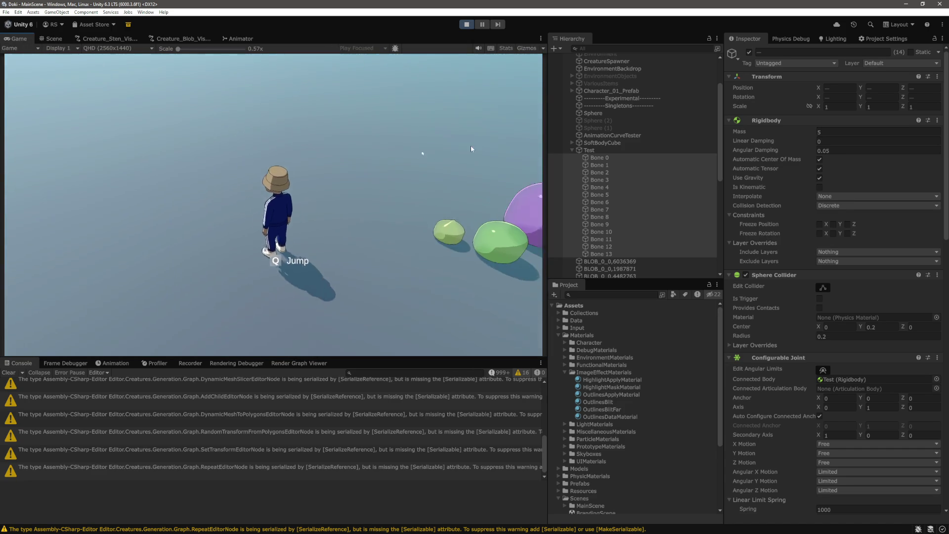
left_click(572, 149)
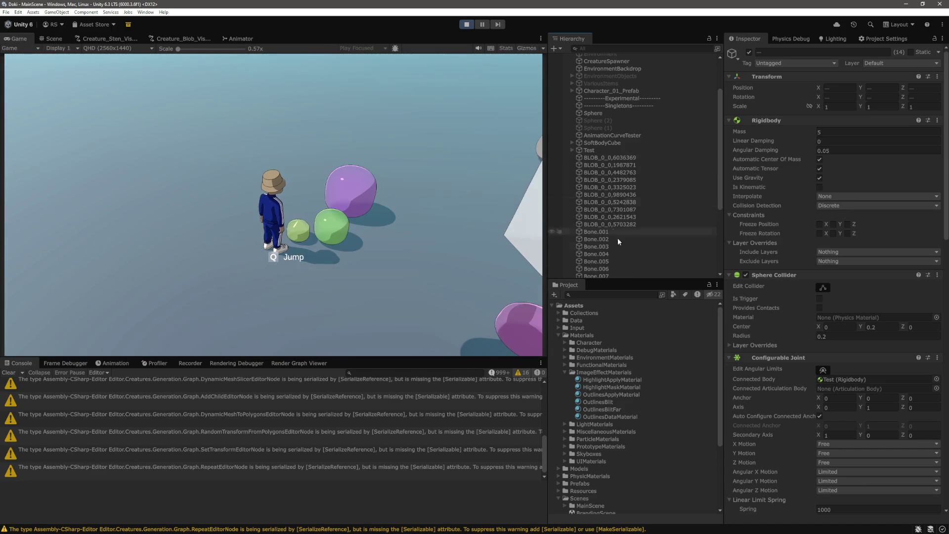
left_click(635, 271)
scroll(643, 253, "down", 5)
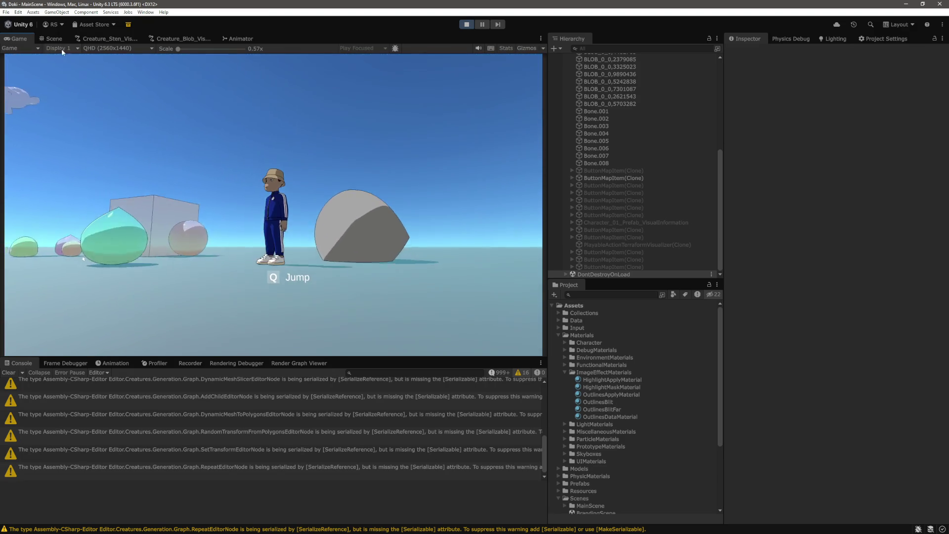
Step: In the Scene view, select the Test blob and frame it up close with F
left_click(53, 38)
left_click_drag(362, 225, 380, 219)
left_click(306, 188)
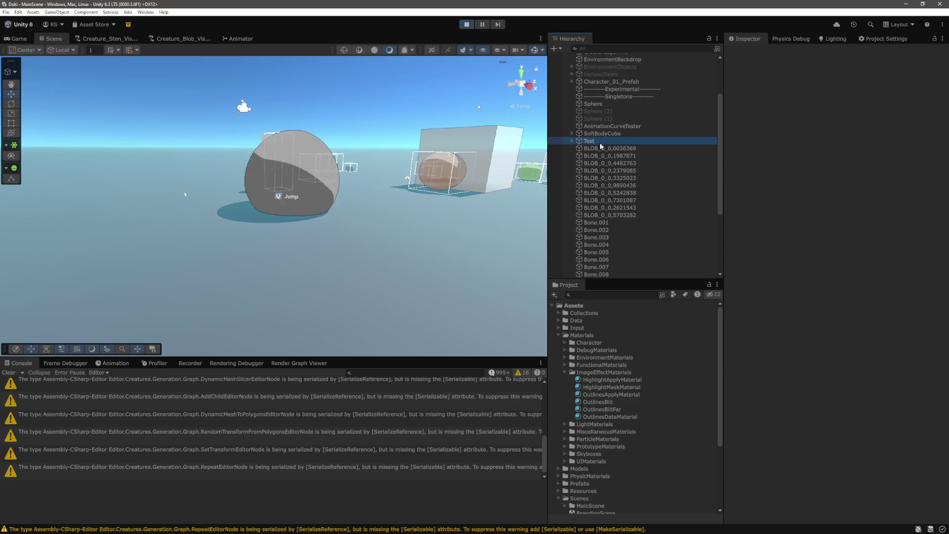
scroll(382, 168, "up", 3)
left_click_drag(381, 169, 507, 97)
key("f")
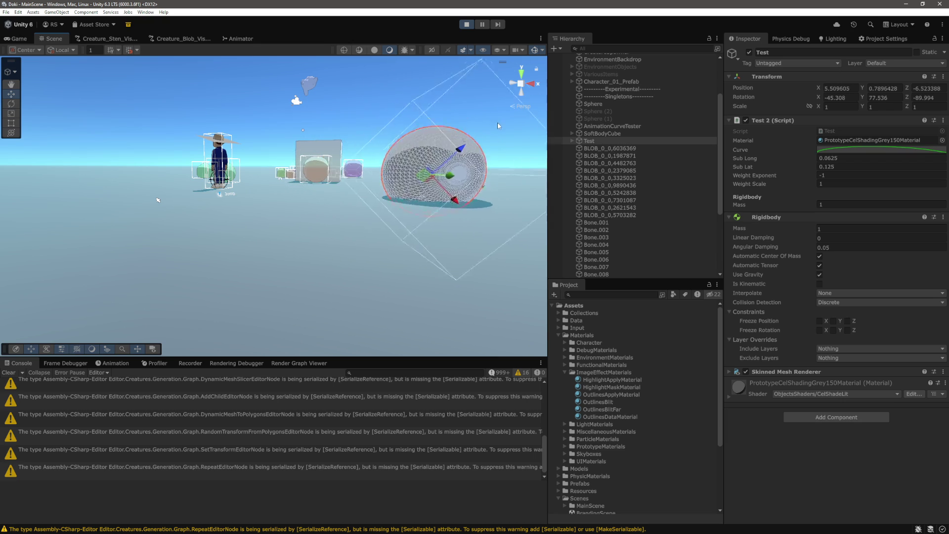
scroll(449, 173, "up", 3)
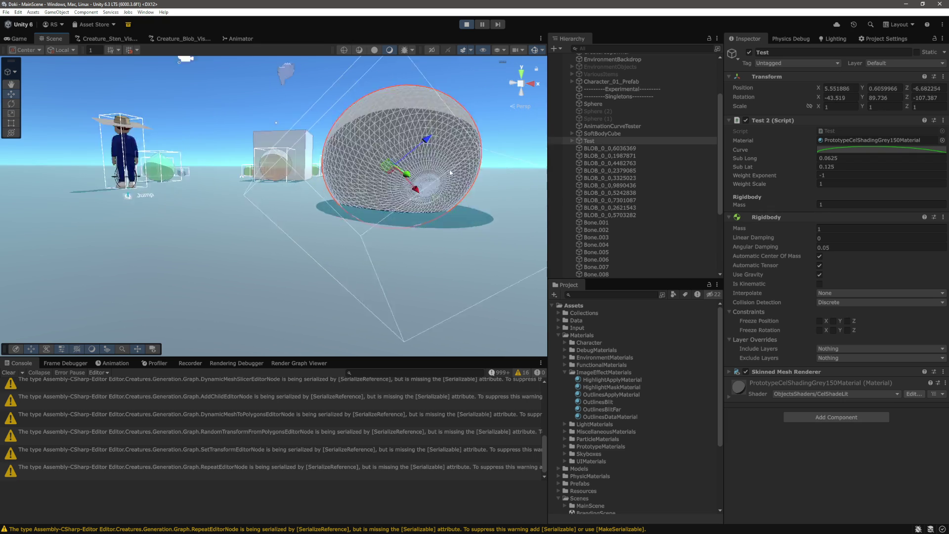
mouse_move(450, 172)
left_mouse_down()
mouse_move(445, 159)
mouse_move(483, 235)
left_mouse_up()
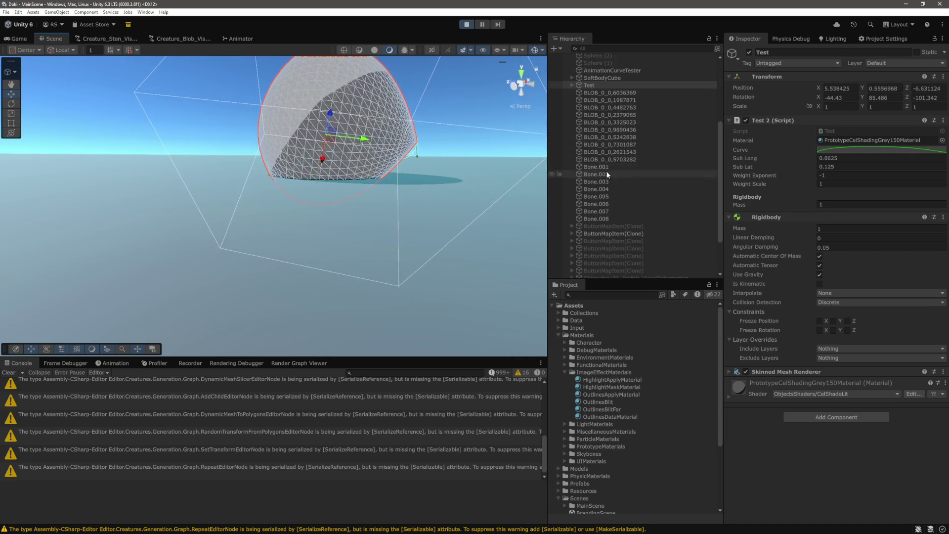
Step: Expand Test in the Hierarchy and select Bone 0 through Bone 13
left_click(571, 141)
left_click(611, 149)
left_click(601, 245, "shift")
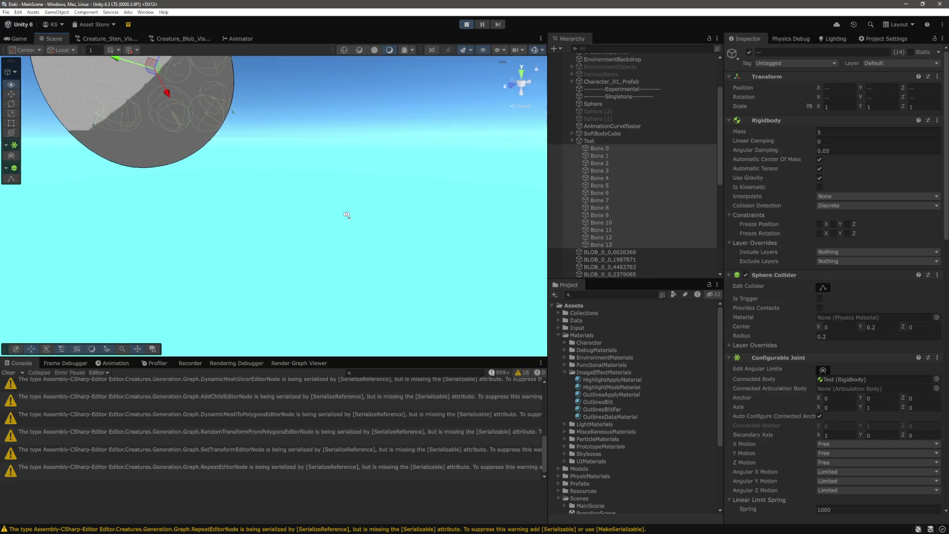
Step: Shift the selected bones along the Z axis and frame the blob up close
left_click_drag(383, 208, 395, 218)
scroll(443, 197, "up", 3)
scroll(445, 201, "down", 5)
mouse_move(312, 133)
left_mouse_down()
mouse_move(474, 190)
mouse_move(438, 188)
left_mouse_up()
key("f")
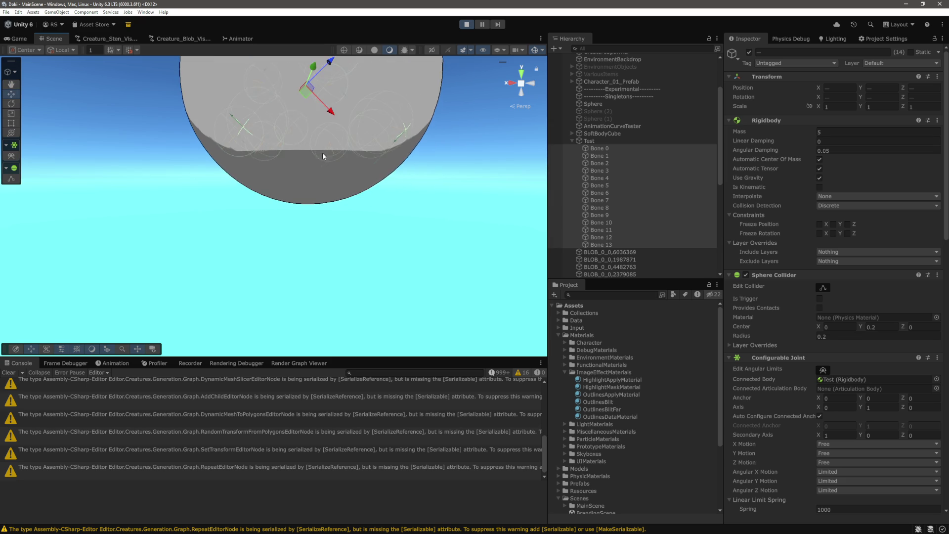
left_click_drag(322, 164, 296, 189)
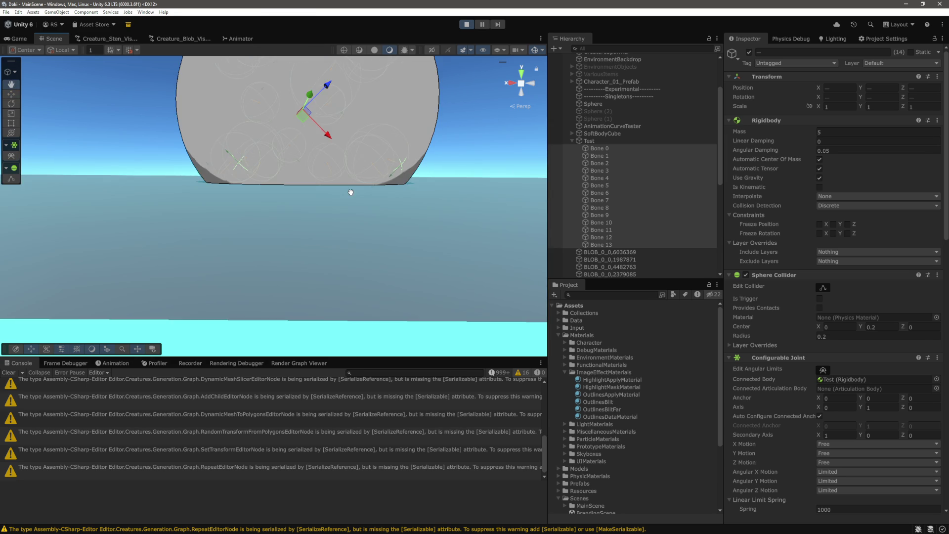
Step: Inspect Bones 10, 13, 7, 5 and 3, then pull Bone 5 upward inside the blob
left_click(598, 221)
left_click(597, 244)
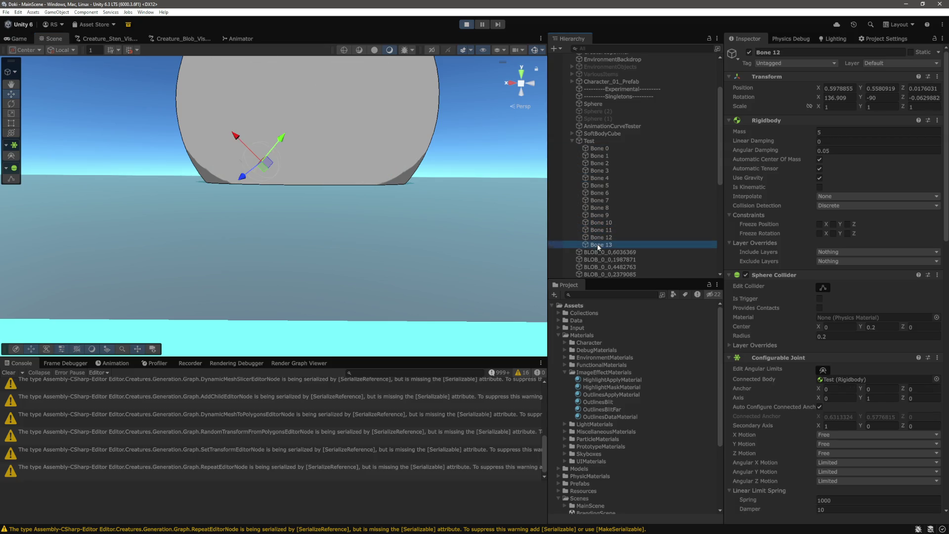
left_click(604, 202)
key("Up")
key("Up")
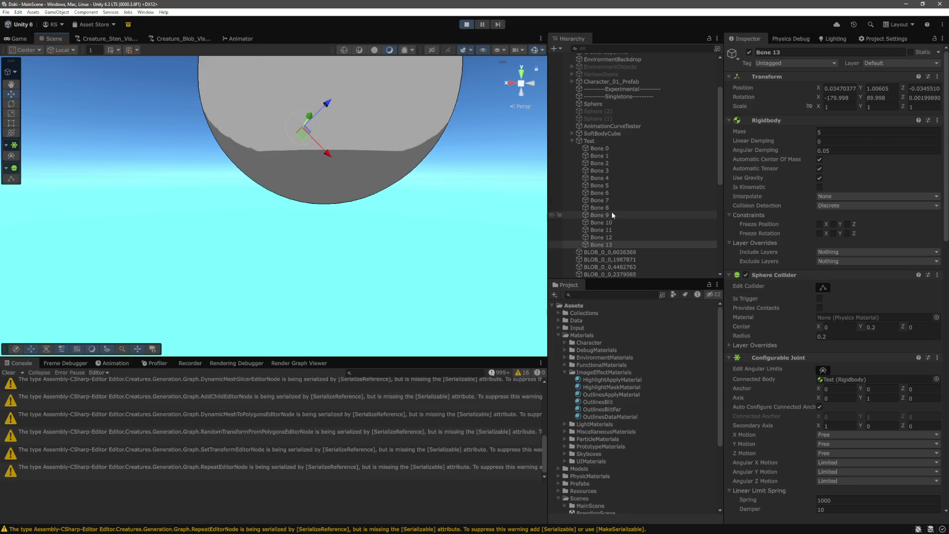
key("Up")
key("Up")
left_click(604, 186)
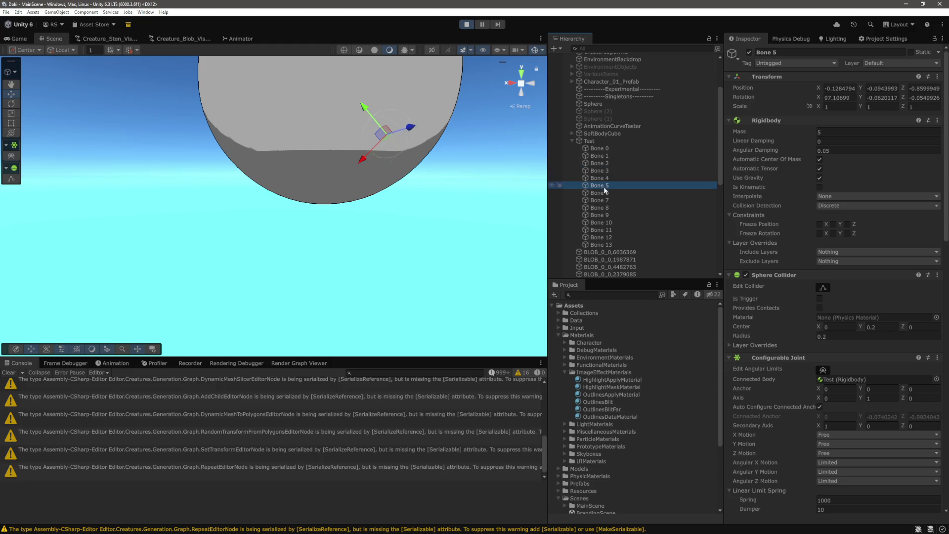
left_click(363, 106)
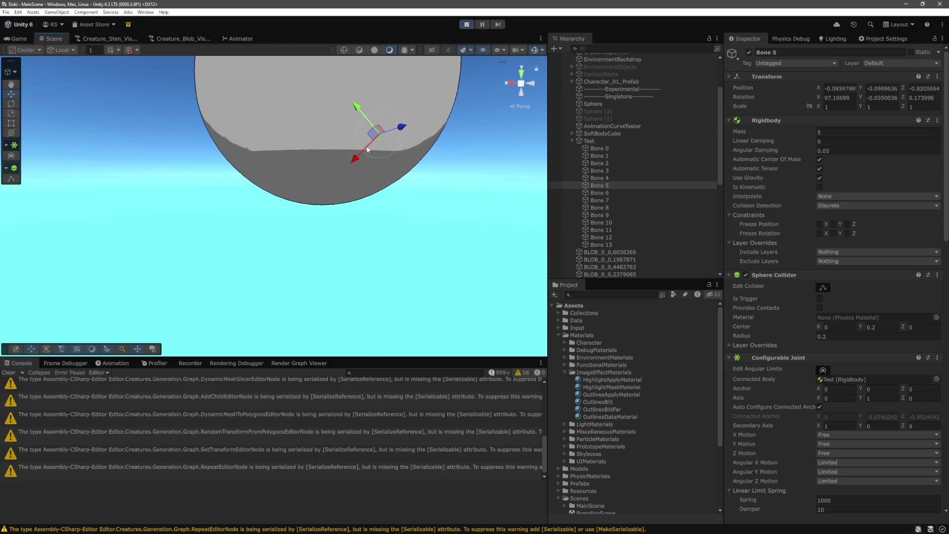
mouse_move(365, 109)
left_mouse_down()
mouse_move(295, 76)
mouse_move(299, 82)
left_mouse_up()
Step: Reselect and frame all fourteen bones, then select only Bone 0
double_click(599, 148)
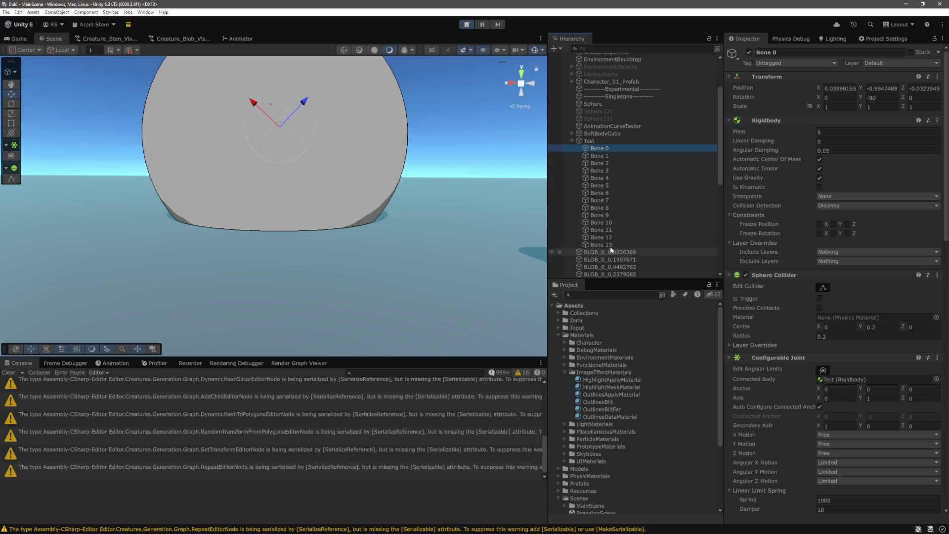
left_click(601, 244, "shift")
key("f")
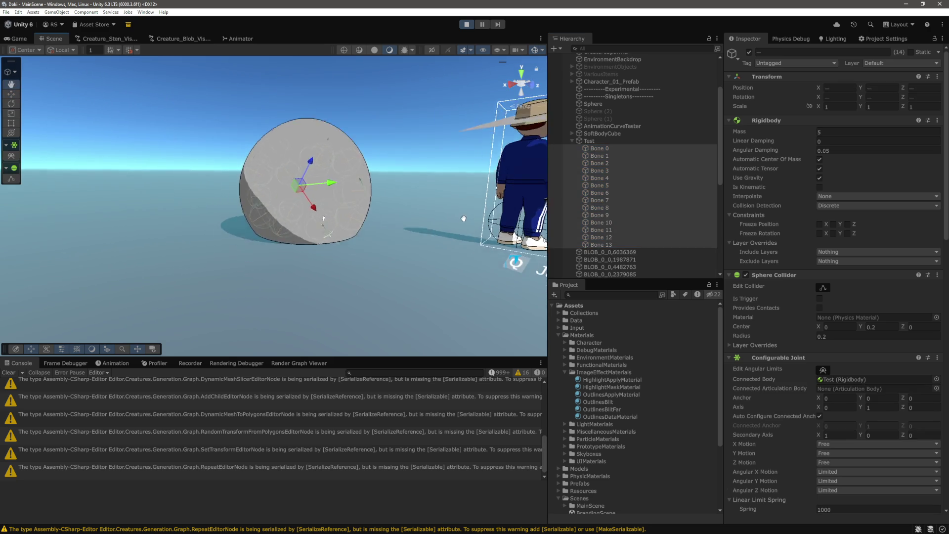
left_click(610, 149)
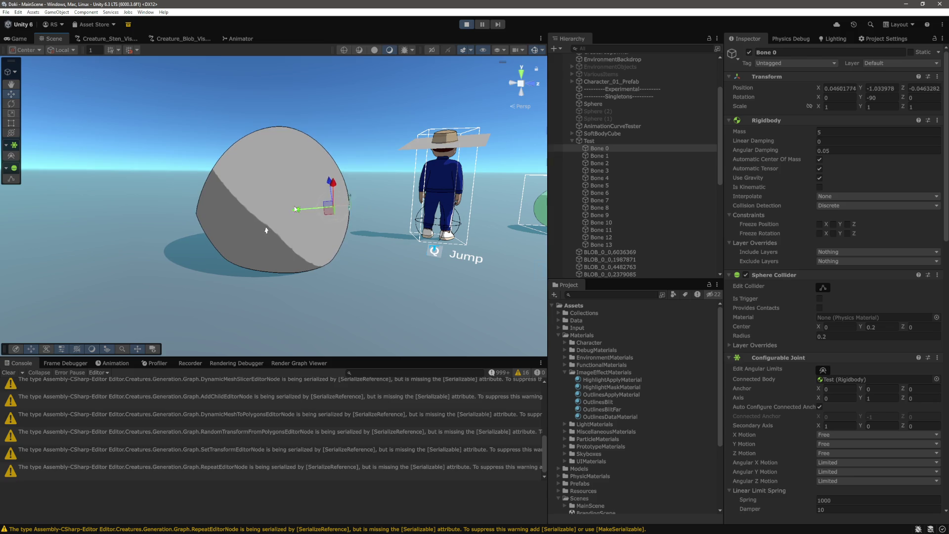
Step: Stop play mode and select the SoftBodyCube object
scroll(764, 188, "down", 15)
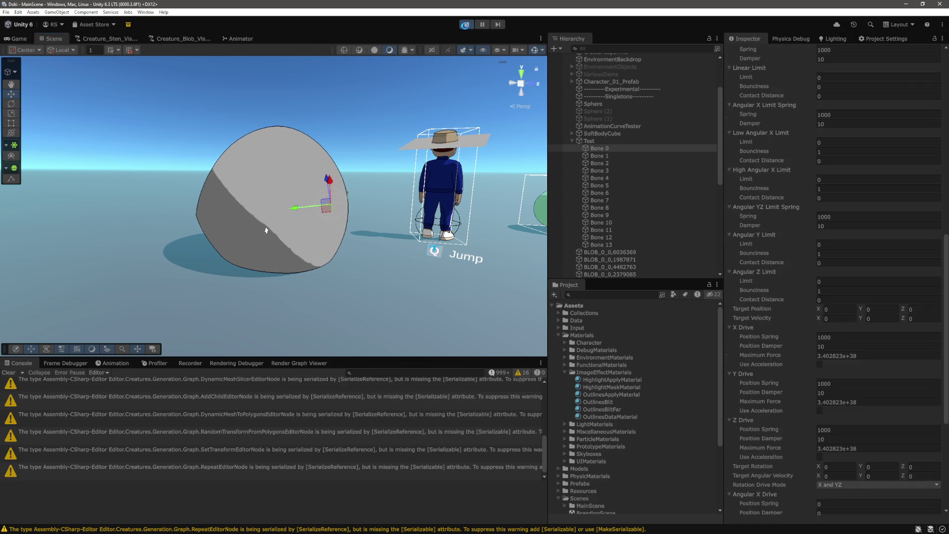
key("ctrl+p")
left_click(613, 215)
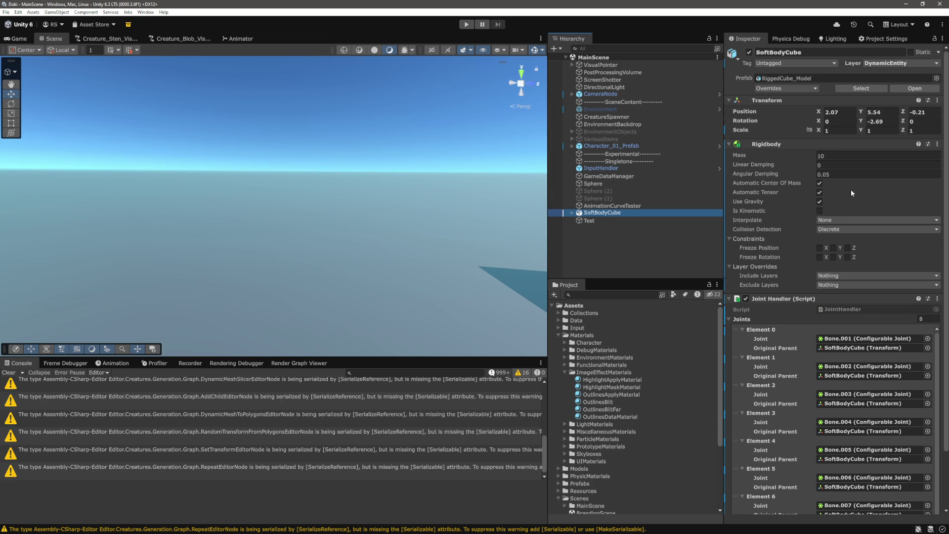
Step: Select the Test blob and set its Weight Exponent to -2
scroll(850, 188, "down", 3)
left_click(600, 221)
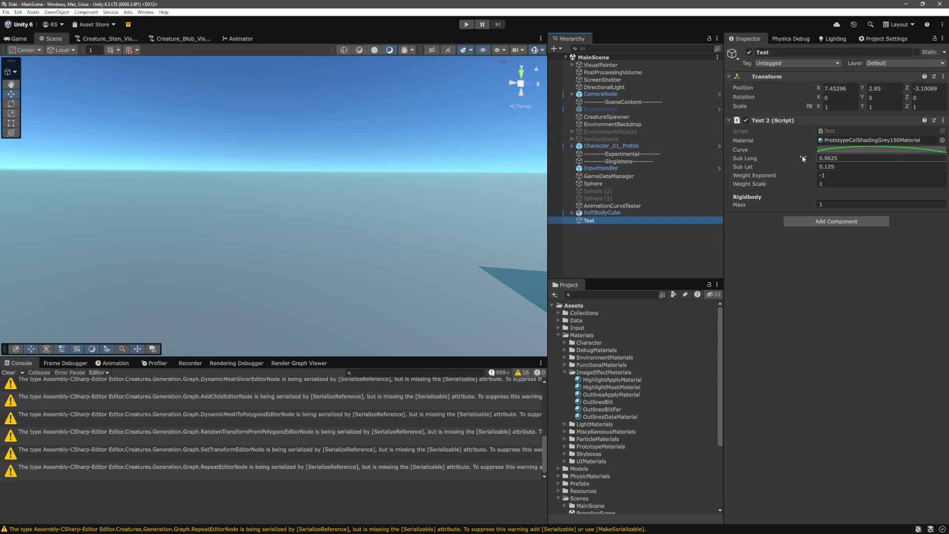
left_click(835, 177)
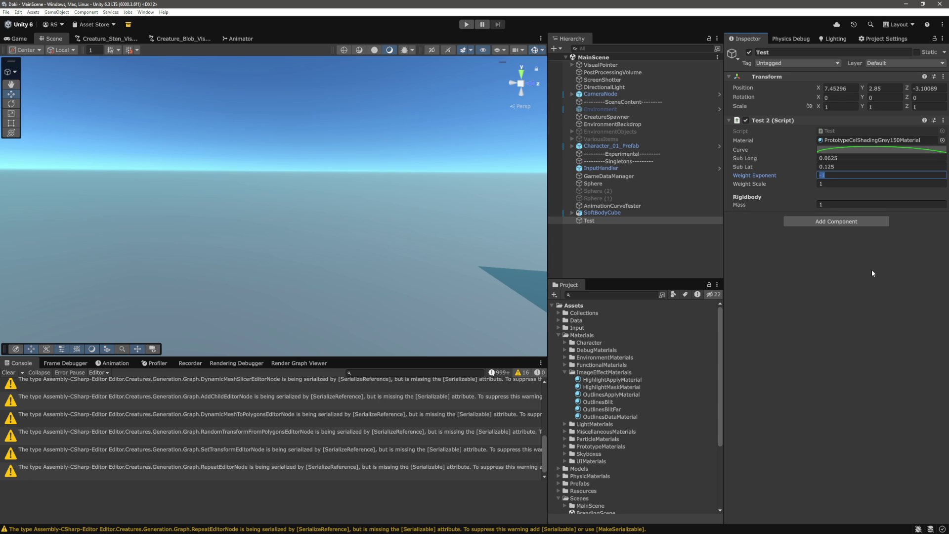
type("-2")
key("Return")
Step: Start play mode and inspect Bones 0, 2 and 4 in the Scene view
left_click(466, 24)
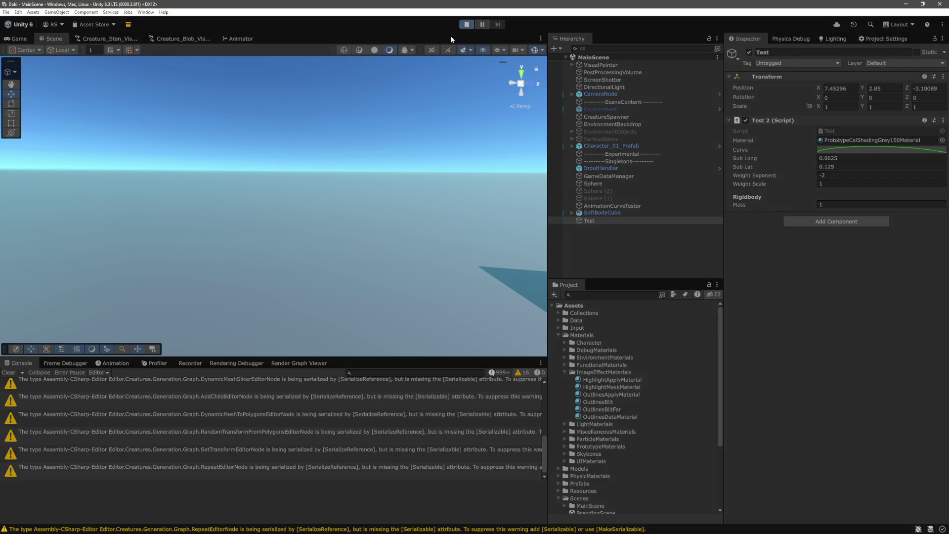
left_click(62, 38)
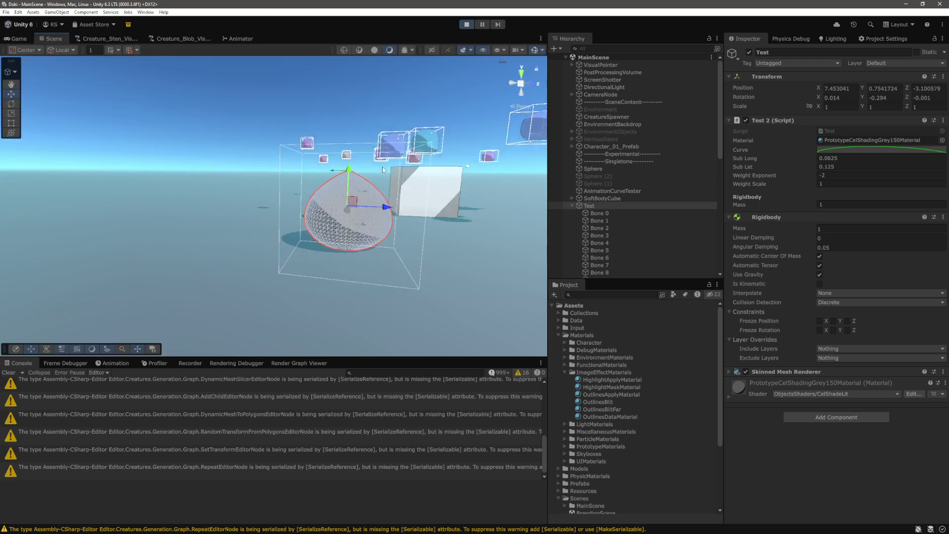
left_click(618, 212)
left_click_drag(394, 208, 400, 201)
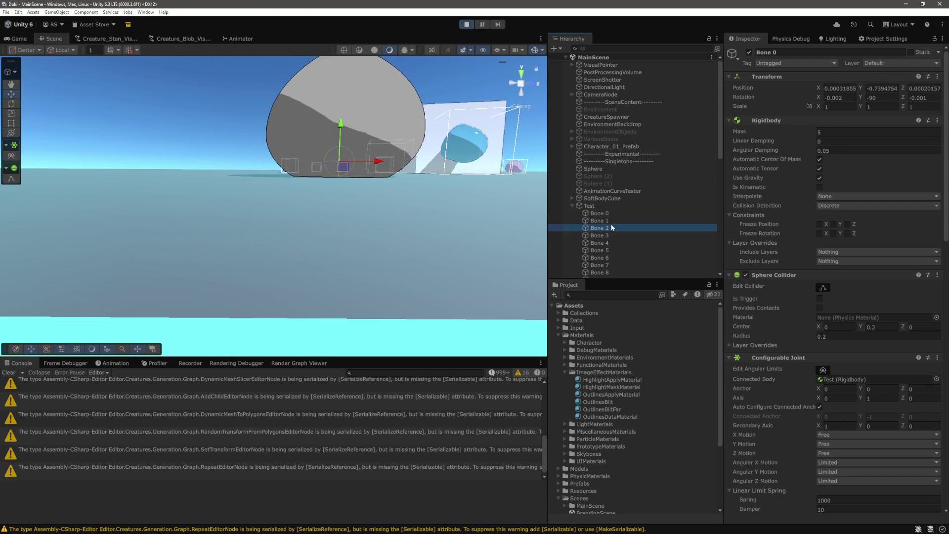
left_click(599, 227)
left_click_drag(439, 217, 345, 208)
left_click(618, 243)
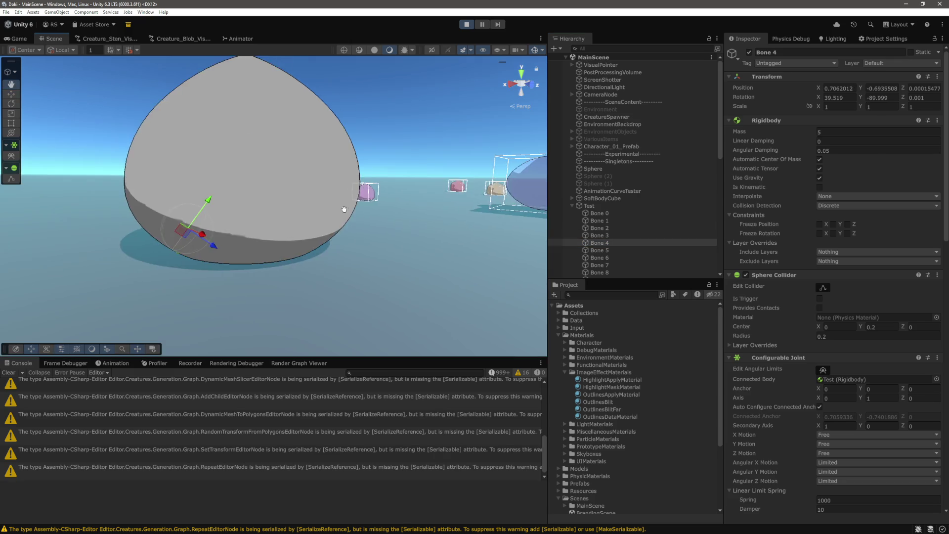
Step: Frame Bone 13 at the blob's top, stop play mode, and select the Weight Exponent field
left_click(588, 214)
left_click_drag(408, 228, 286, 216)
scroll(617, 197, "down", 5)
left_click(601, 198)
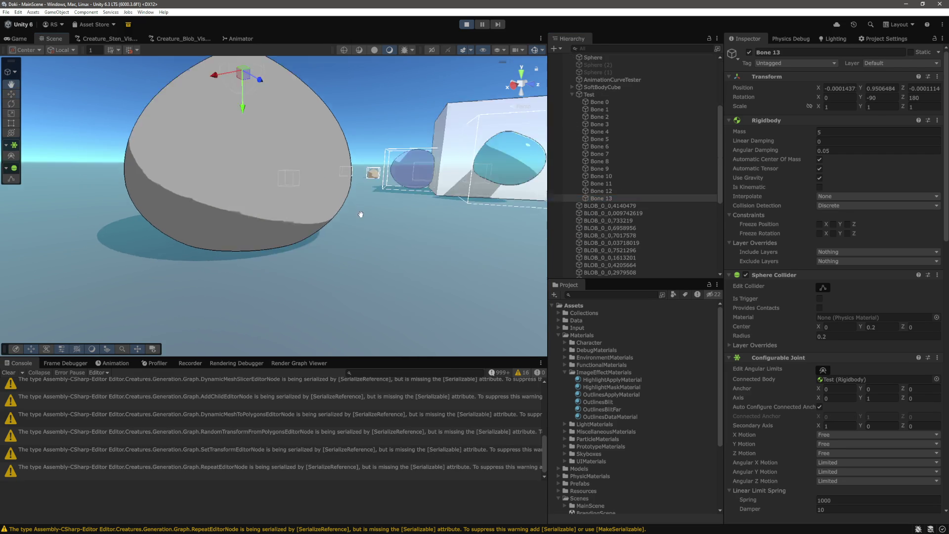
key("f")
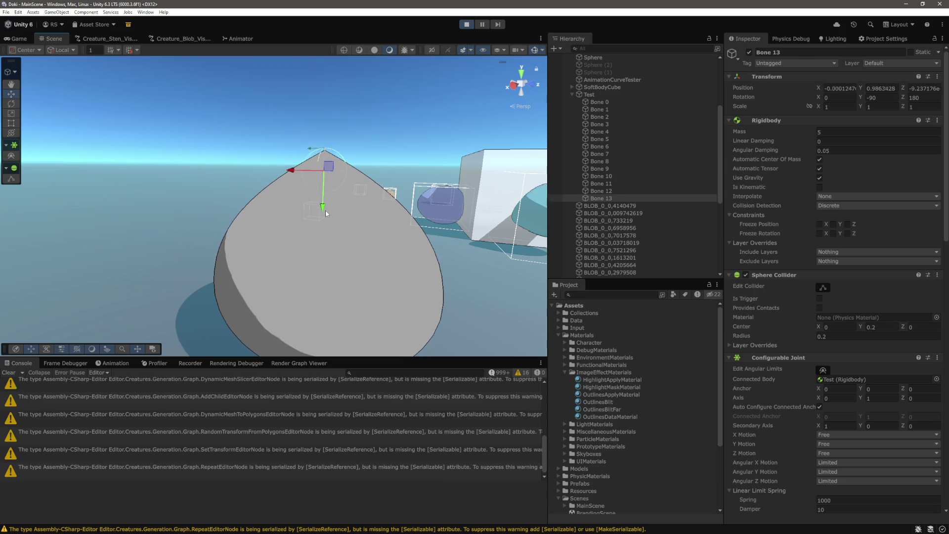
left_click(467, 25)
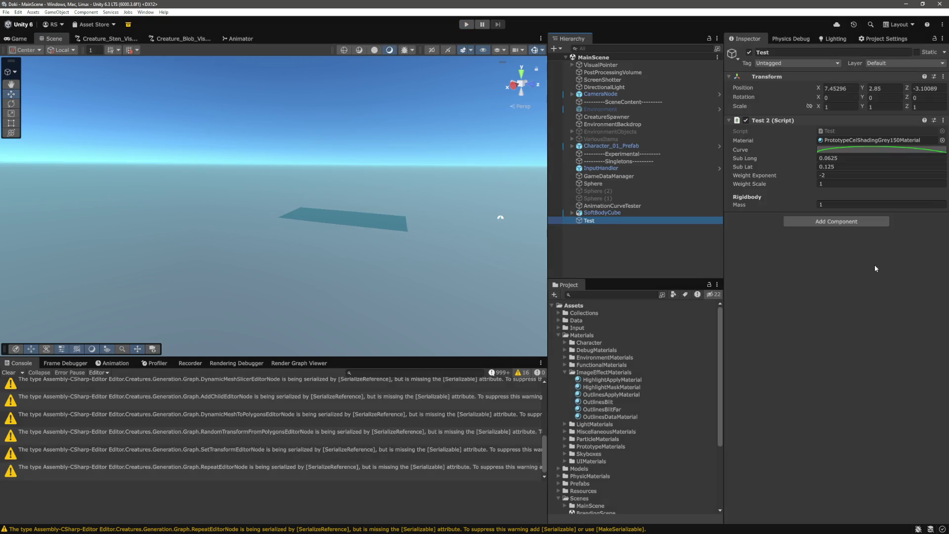
left_click(867, 175)
Step: Set Weight Exponent to -4, save with Ctrl+S, and enter play mode
key("BackSpace")
type("43")
key("BackSpace")
key("Return")
key("ctrl+s")
key("ctrl+p")
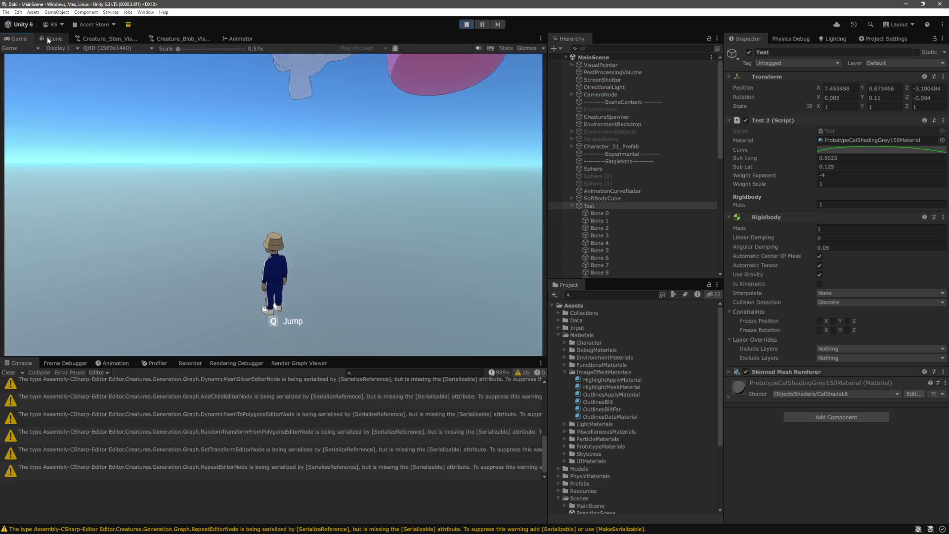
Step: Frame the blob and inspect Bones 0, 13 and all fourteen bones, then select Test
key("f")
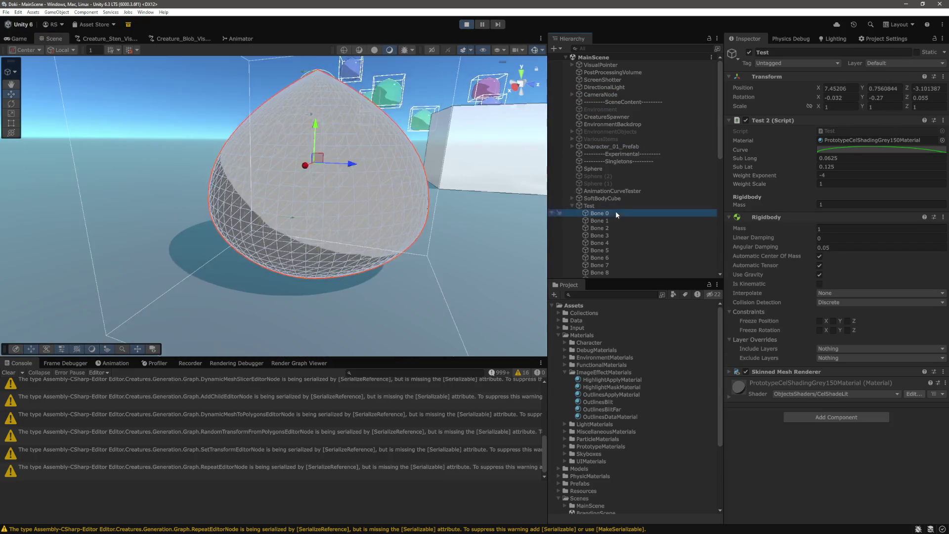
left_click(613, 213)
scroll(630, 242, "down", 5)
left_click(607, 195)
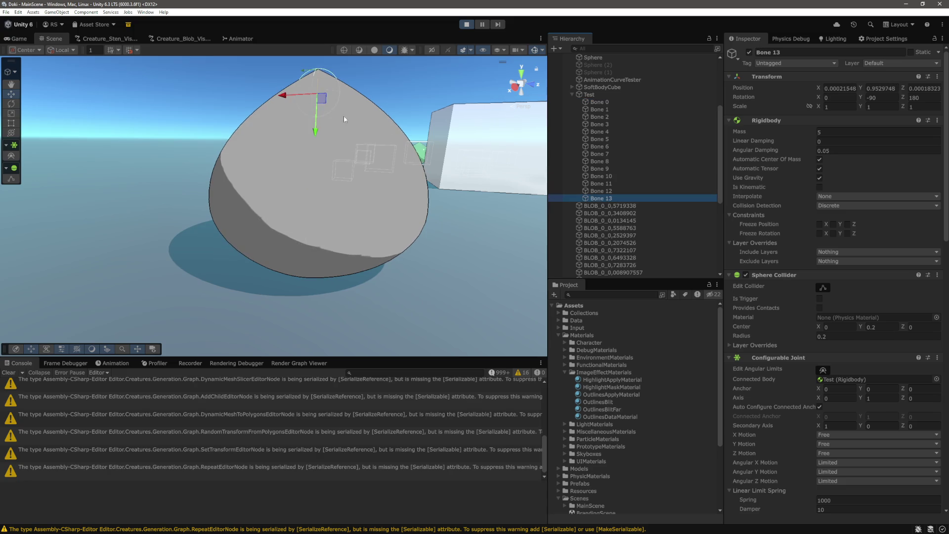
left_click_drag(331, 186, 356, 70)
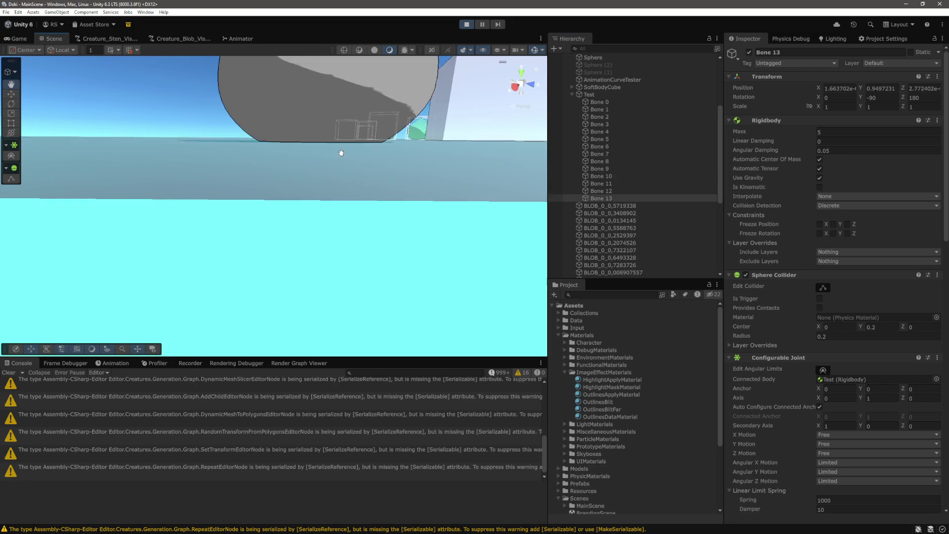
left_click(613, 100)
left_click(613, 198, "shift")
key("f")
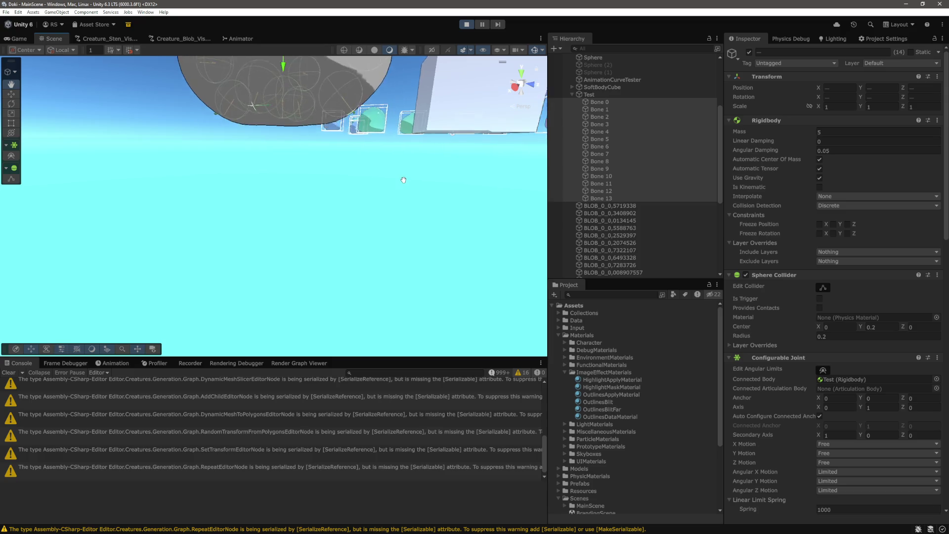
scroll(406, 190, "down", 5)
left_click(603, 93)
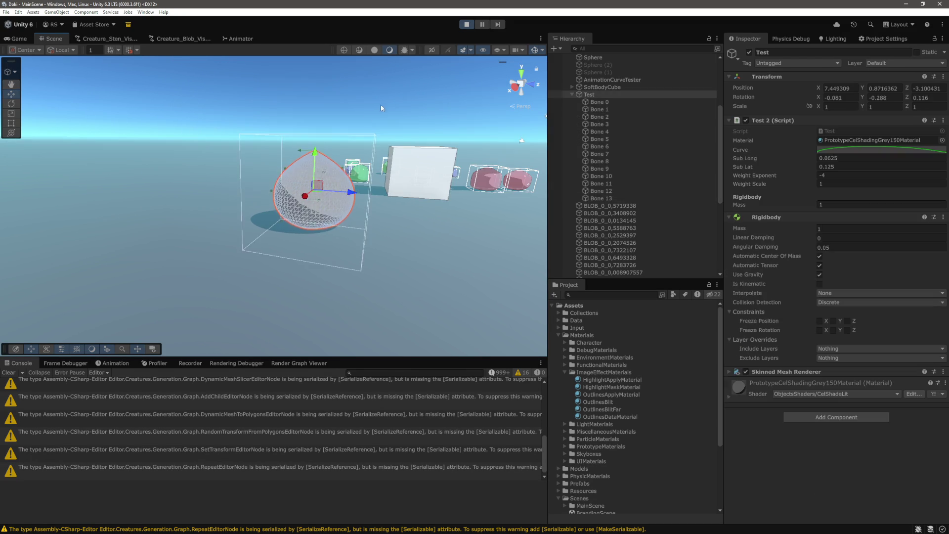
Step: Lift the blob off the ground and push Bone 12 to stretch it into a lopsided peak
left_click_drag(331, 141, 328, 55)
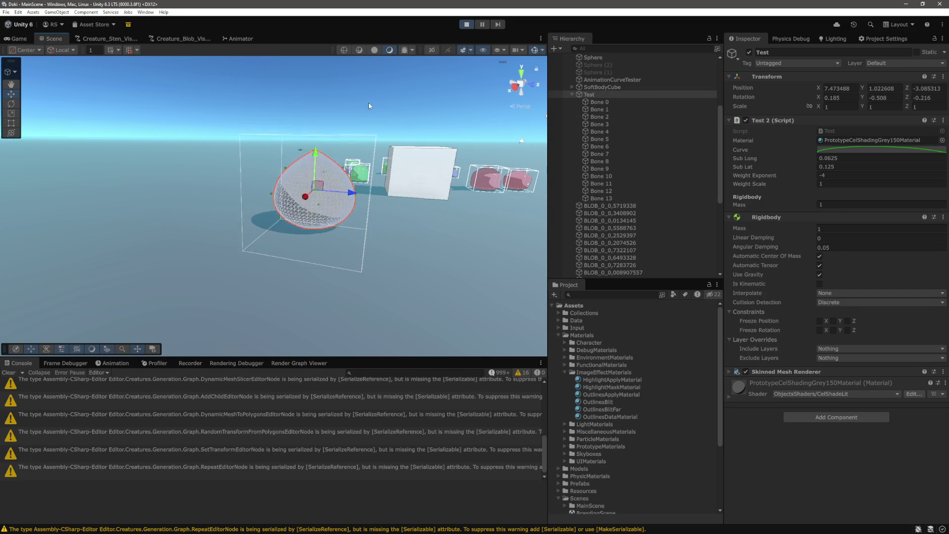
left_click(617, 191)
left_click_drag(313, 225, 274, 197)
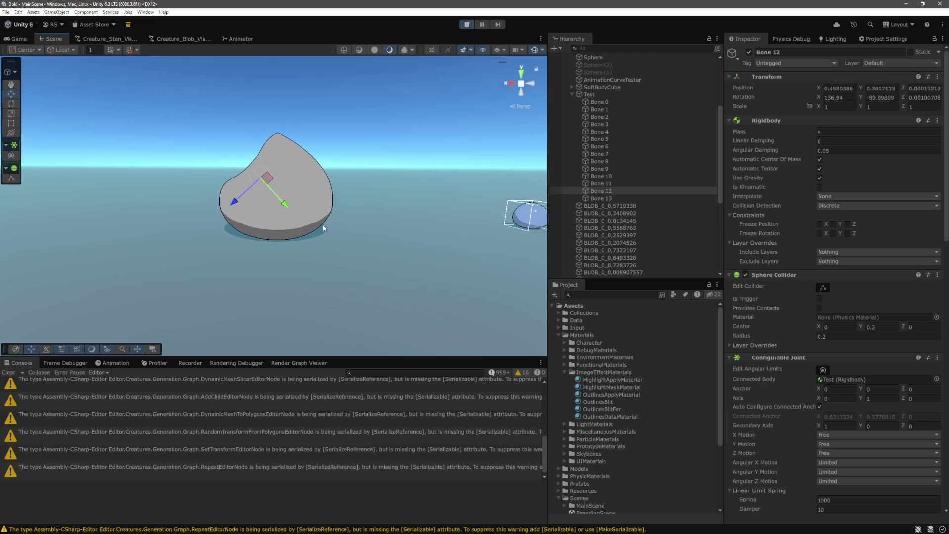
left_click_drag(324, 217, 354, 239)
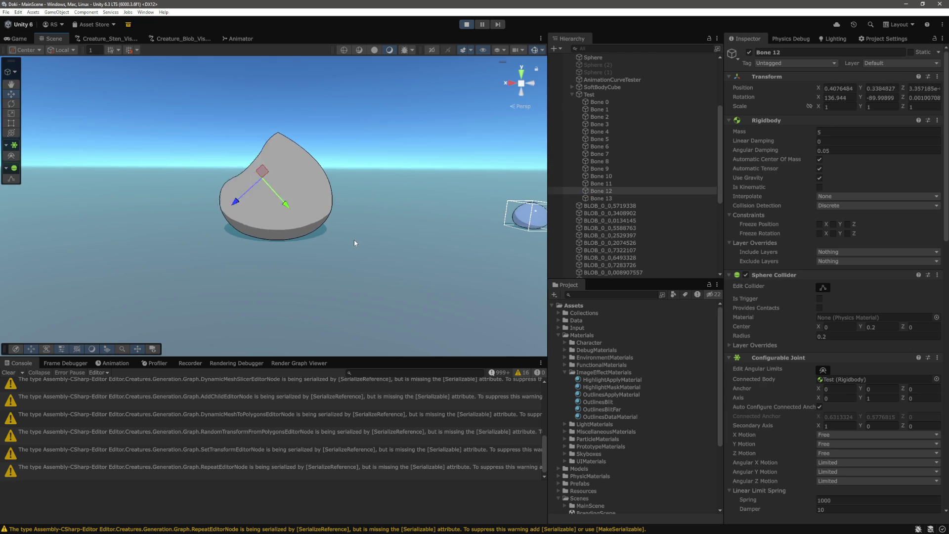